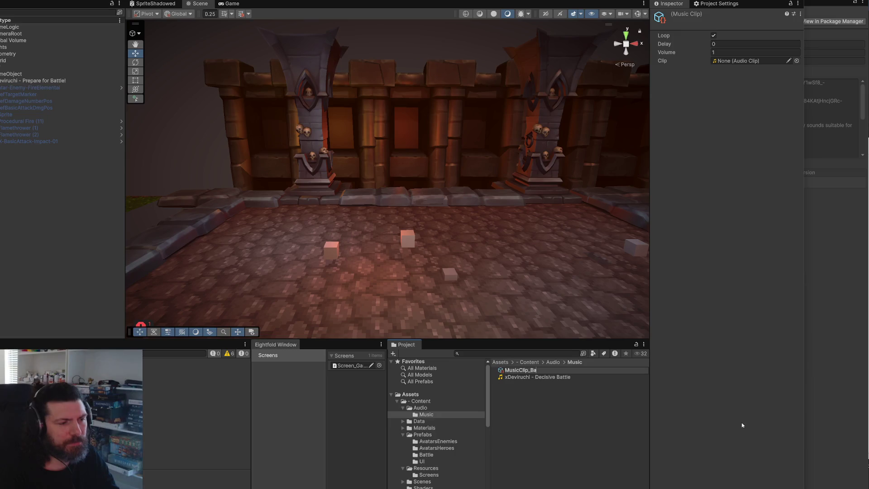
Name the music clip asset and the Decisive Battle track both MusicClip_Battle01.
{"action": "type", "text": "ttle01"}
{"action": "key", "text": "Return"}
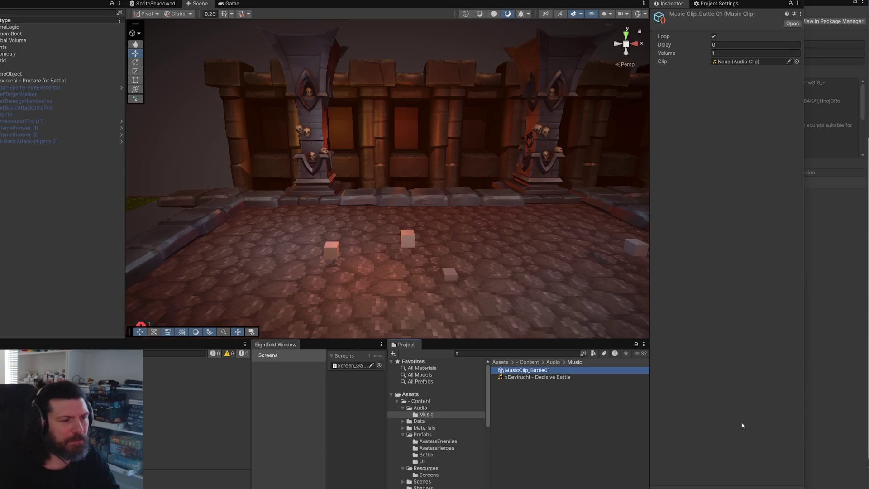
{"action": "left_click", "coordinate": [540, 373]}
{"action": "key", "text": "ctrl+c"}
{"action": "left_click", "coordinate": [545, 377]}
{"action": "left_click", "coordinate": [545, 377]}
{"action": "key", "text": "ctrl+v"}
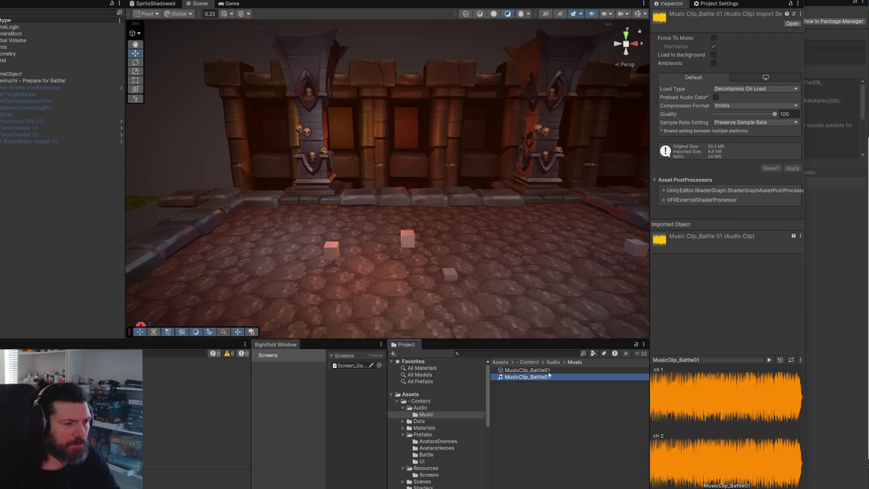
Set the battle track as the music clip's Clip and delete the Prepare for Battle! object.
{"action": "left_click", "coordinate": [526, 370]}
{"action": "mouse_move", "coordinate": [525, 377]}
{"action": "left_mouse_down"}
{"action": "mouse_move", "coordinate": [763, 101]}
{"action": "mouse_move", "coordinate": [747, 63]}
{"action": "left_mouse_up"}
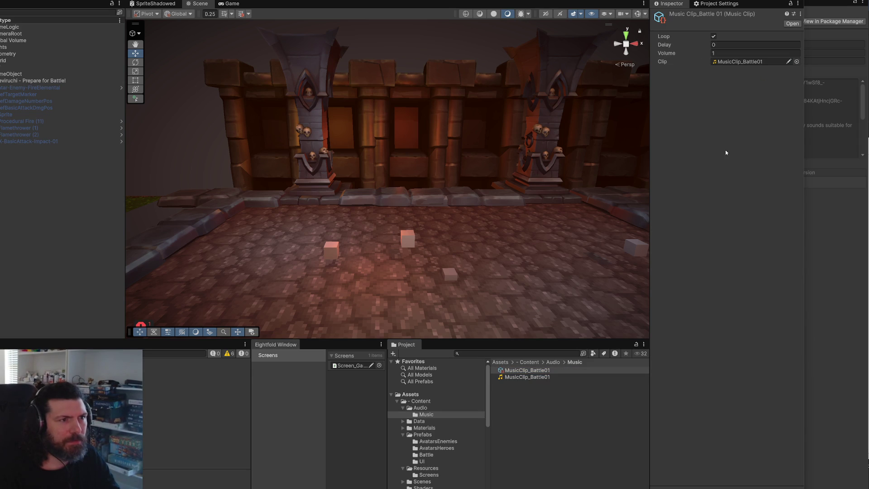
{"action": "left_click", "coordinate": [28, 81]}
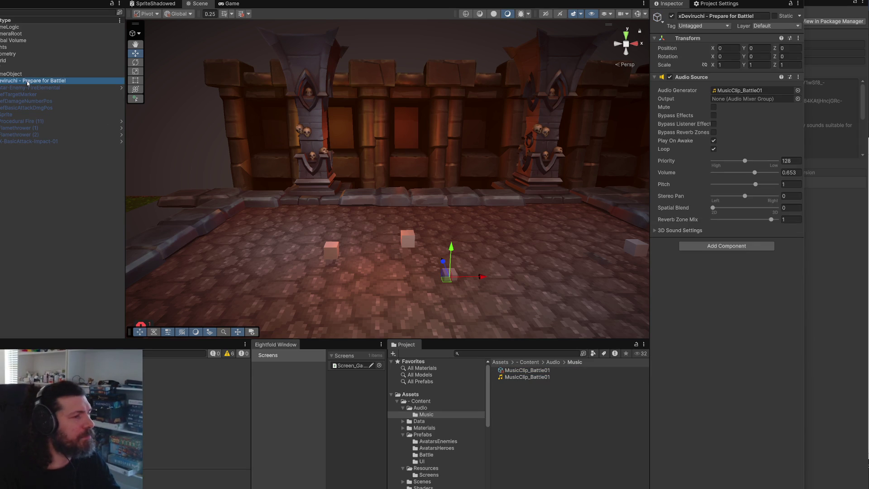
{"action": "key", "text": "Delete"}
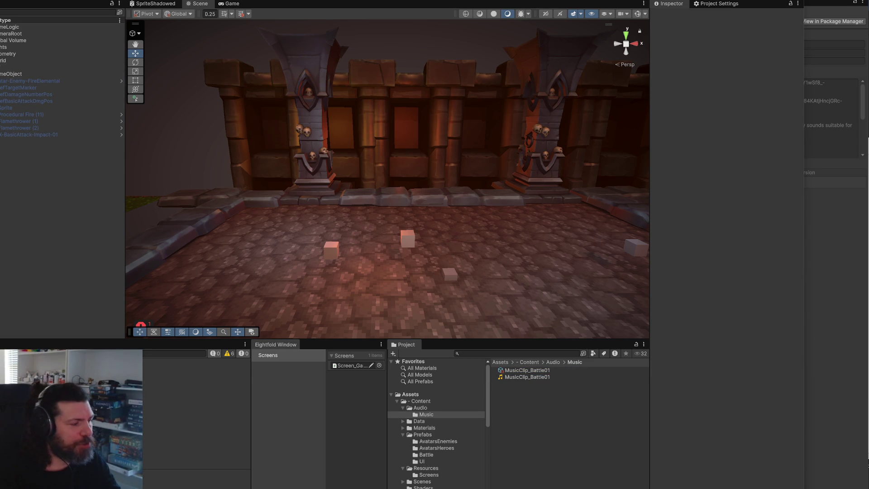
Create a new folder named BattleClips inside Content/Audio.
{"action": "right_click", "coordinate": [437, 408]}
{"action": "mouse_move", "coordinate": [526, 186]}
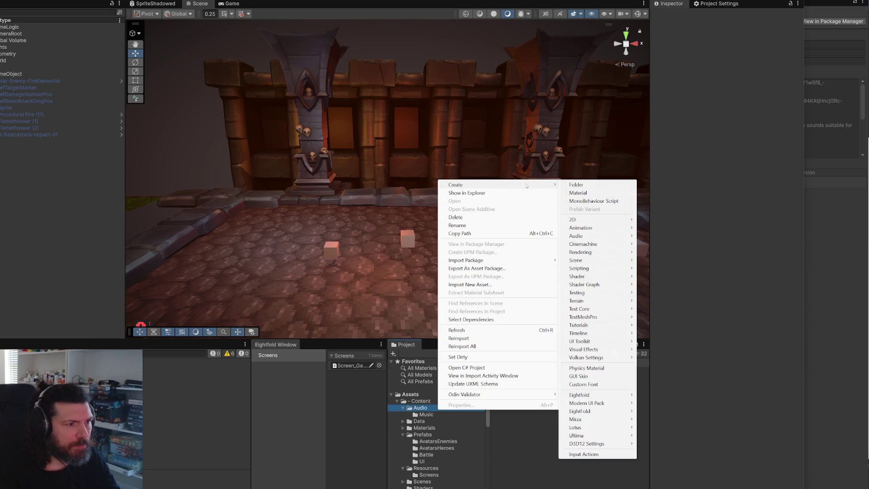
{"action": "left_click", "coordinate": [610, 186]}
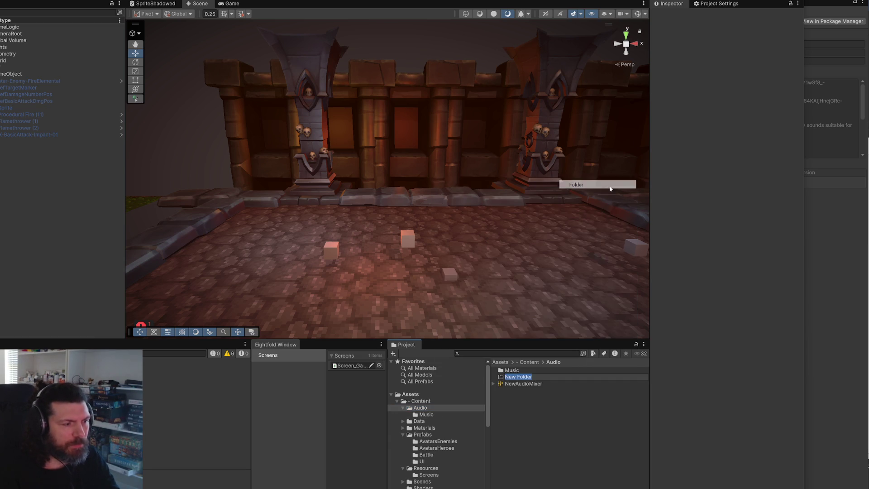
{"action": "type", "text": "Battle"}
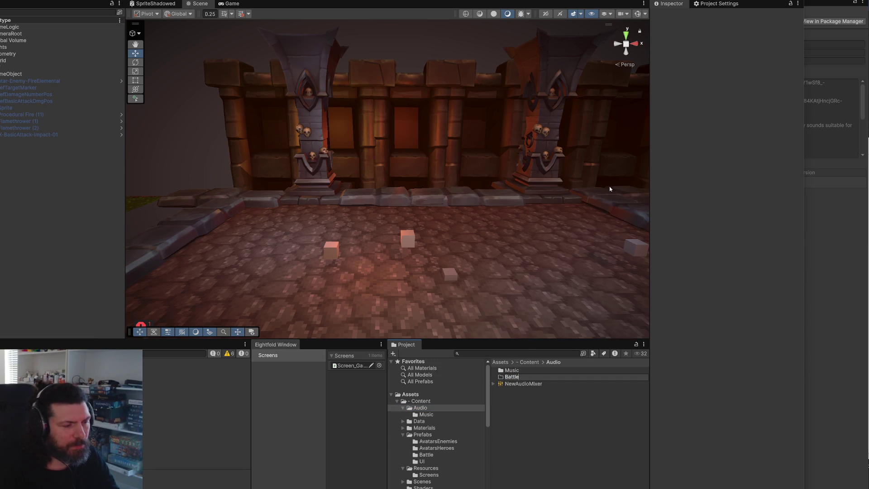
{"action": "type", "text": "ps"}
{"action": "key", "text": "Return"}
{"action": "key", "text": "Return"}
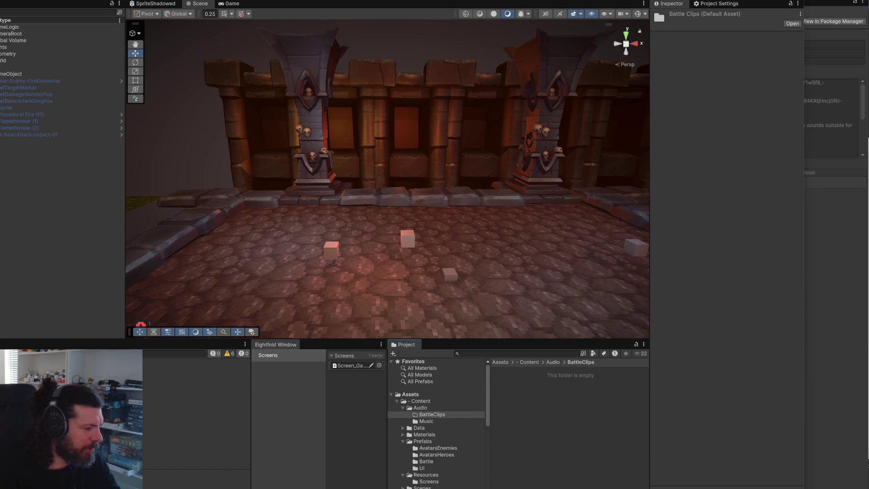
Pause playback in the music player.
{"action": "key", "text": "alt+Tab"}
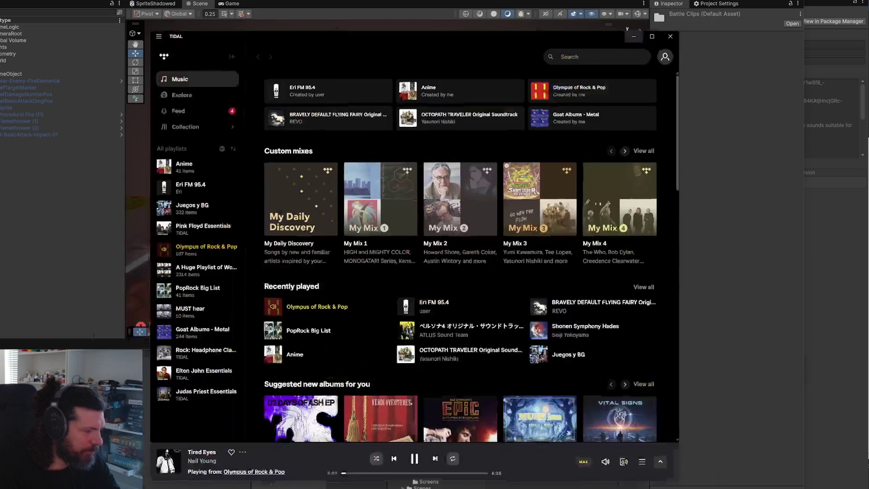
{"action": "left_click", "coordinate": [434, 455]}
{"action": "left_click", "coordinate": [765, 351]}
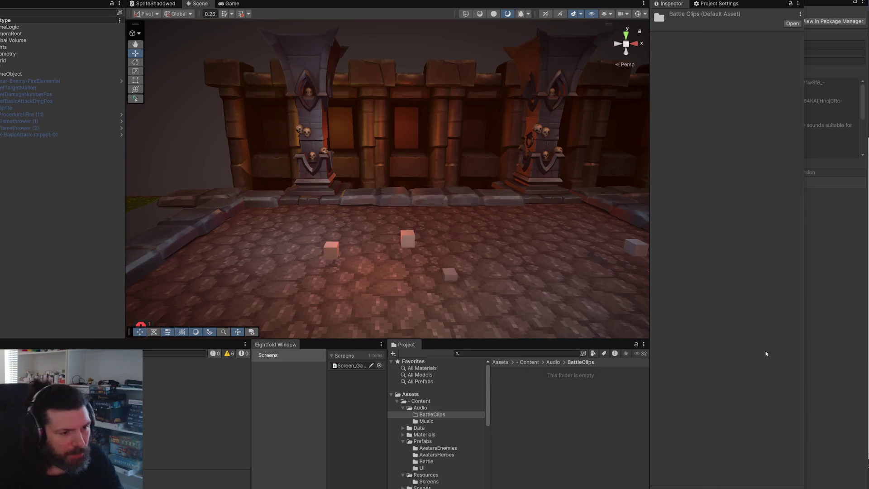
{"action": "key", "text": "alt+Tab"}
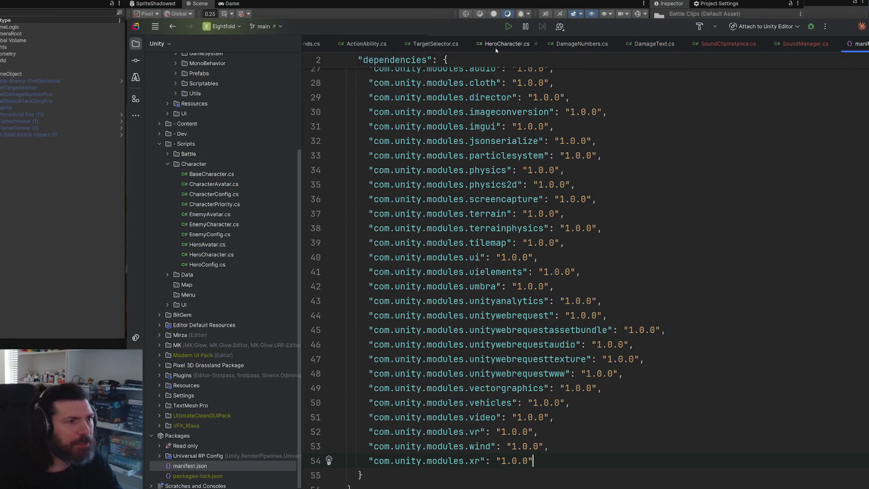
Open RunsManager.cs by searching the project files for 'RunsMan'.
{"action": "left_click", "coordinate": [534, 172]}
{"action": "key", "text": "ctrl+t"}
{"action": "type", "text": "RunsMan"}
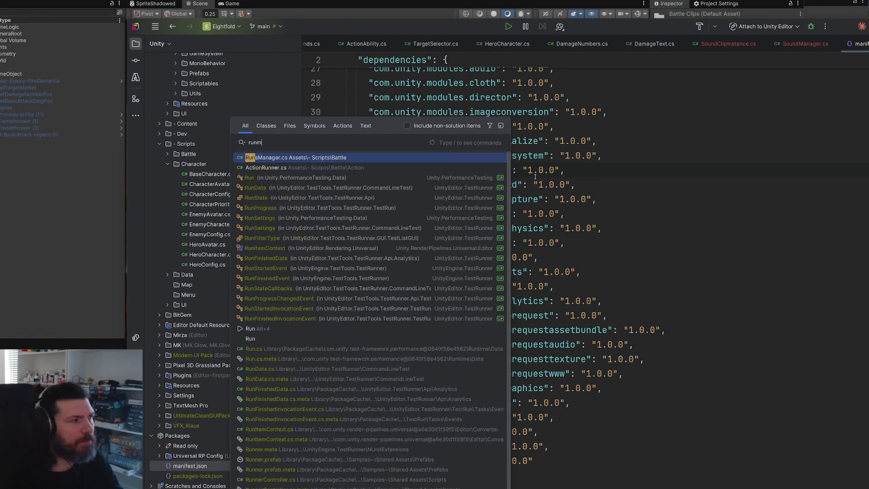
{"action": "key", "text": "Return"}
{"action": "scroll", "coordinate": [536, 176], "scroll_direction": "up", "scroll_amount": 9}
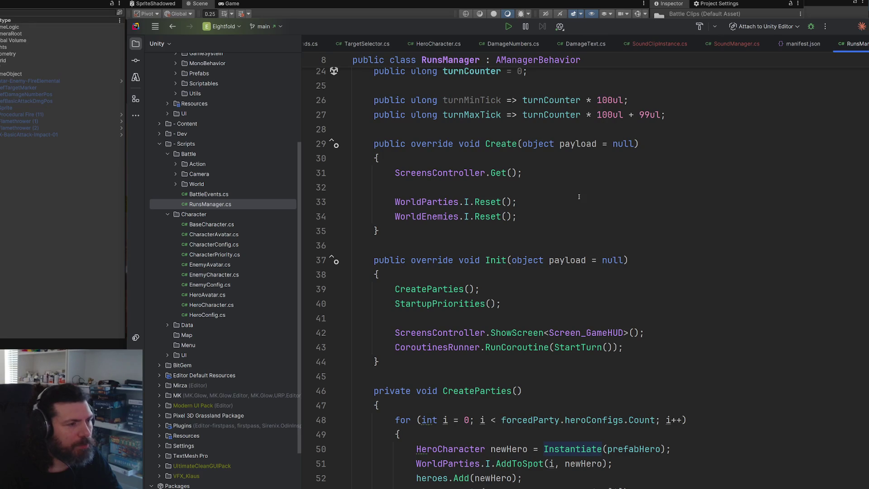
{"action": "scroll", "coordinate": [560, 241], "scroll_direction": "down", "scroll_amount": 2}
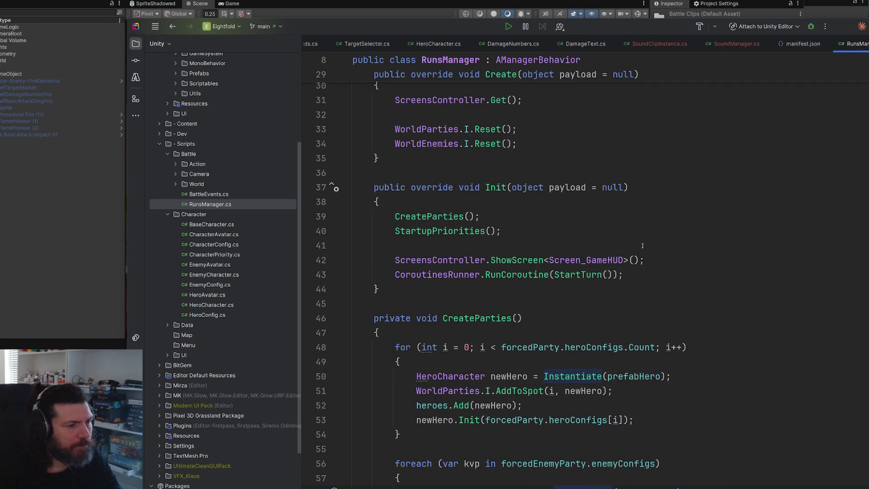
Insert blank lines just after the Init method's closing brace.
{"action": "left_click", "coordinate": [596, 285]}
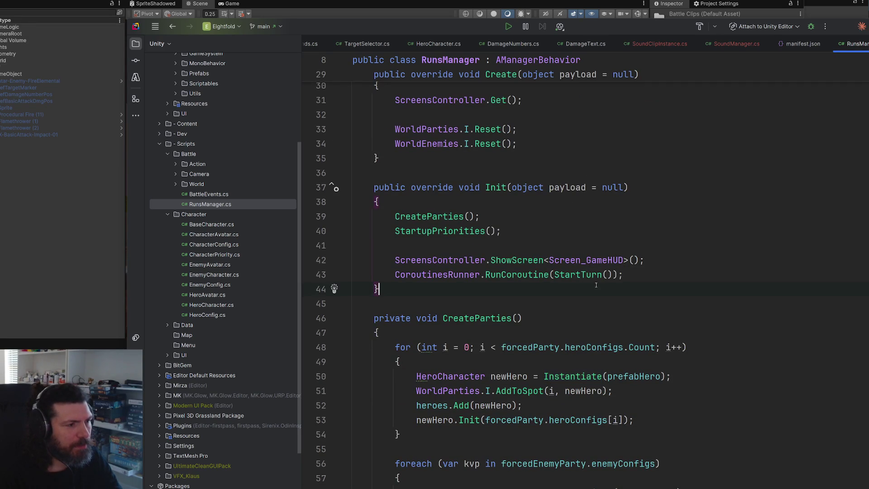
{"action": "key", "text": "Return"}
{"action": "key", "text": "Return"}
{"action": "key", "text": "Return"}
{"action": "key", "text": "Up"}
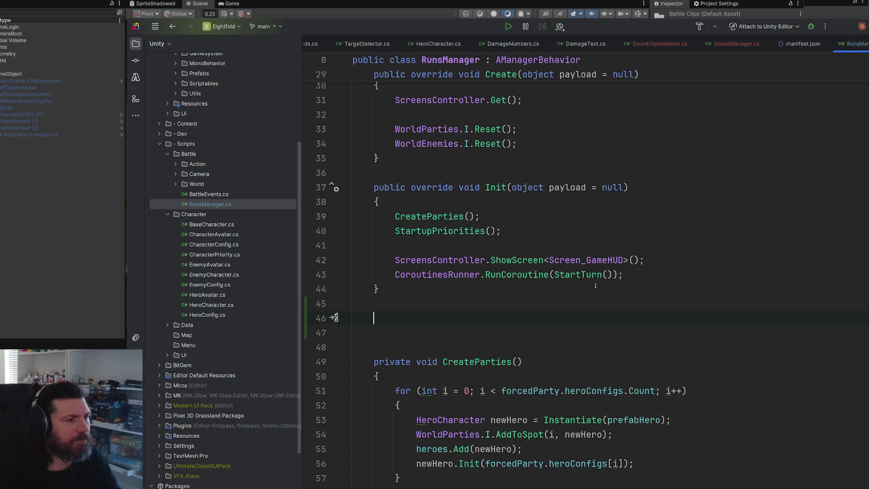
Declare a private BeginMatch() method with an opening brace below Init.
{"action": "type", "text": "p"}
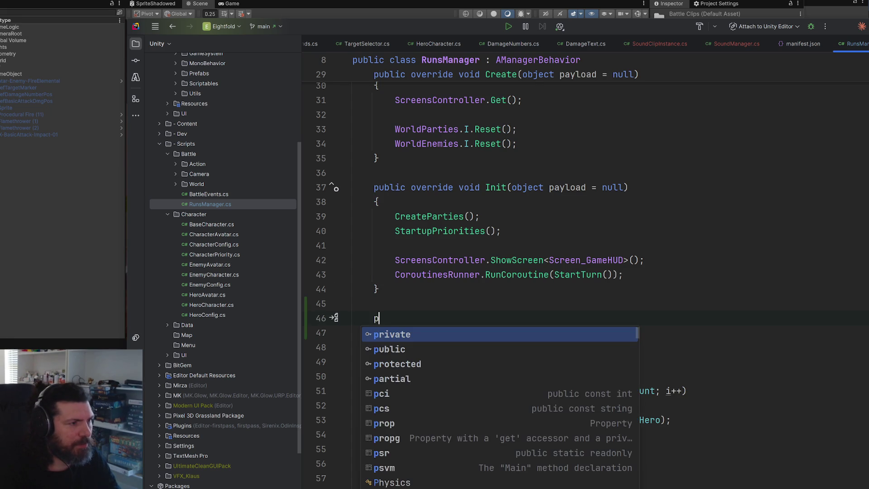
{"action": "type", "text": "ri"}
{"action": "key", "text": "Return"}
{"action": "type", "text": "IEnu"}
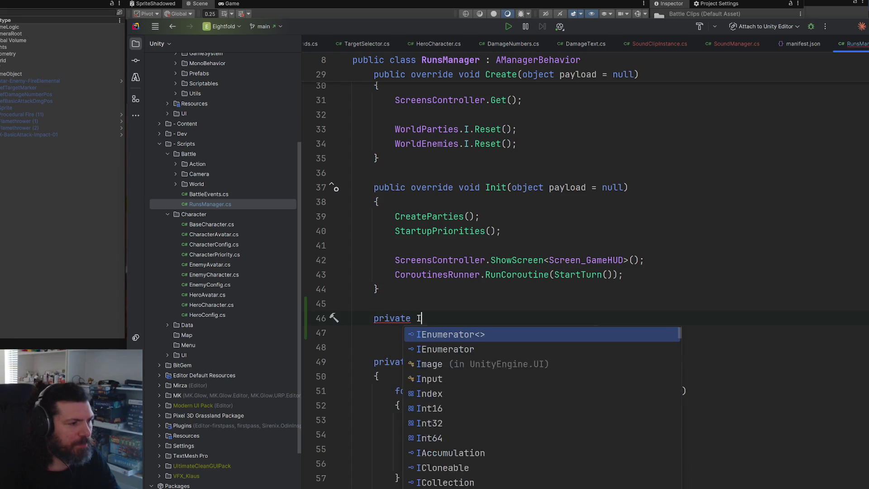
{"action": "key", "text": "Return"}
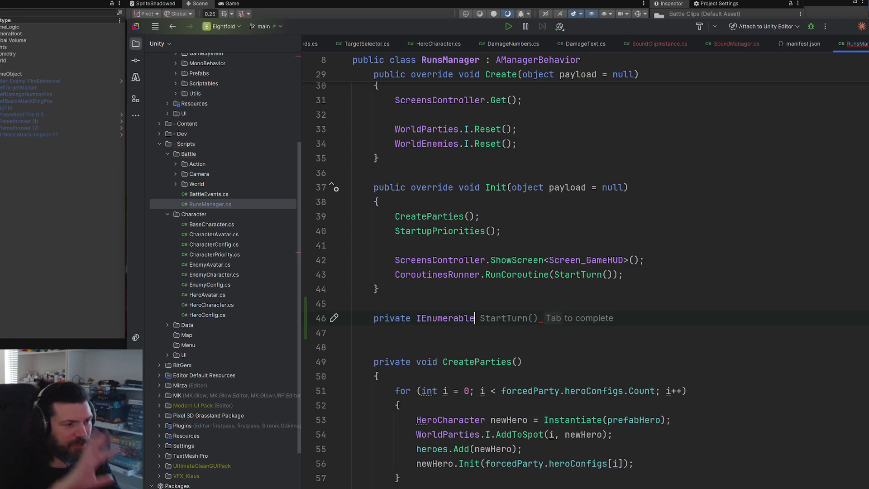
{"action": "type", "text": "_BeginM"}
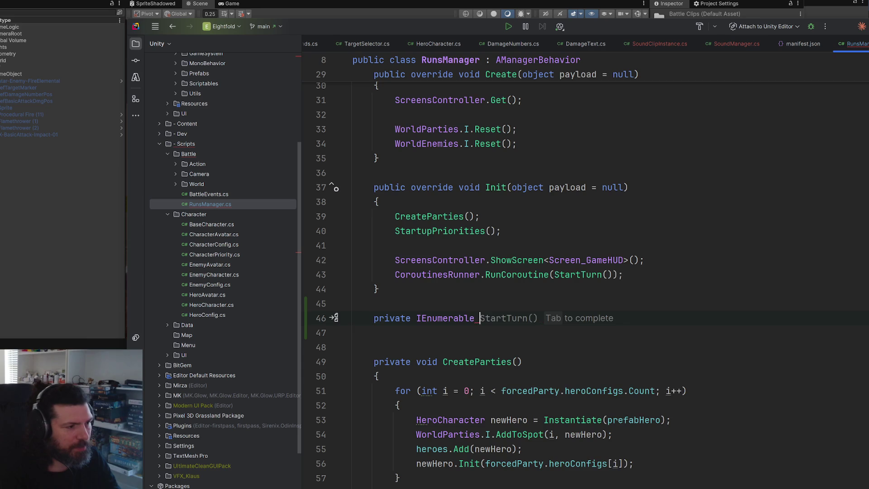
{"action": "type", "text": "atch("}
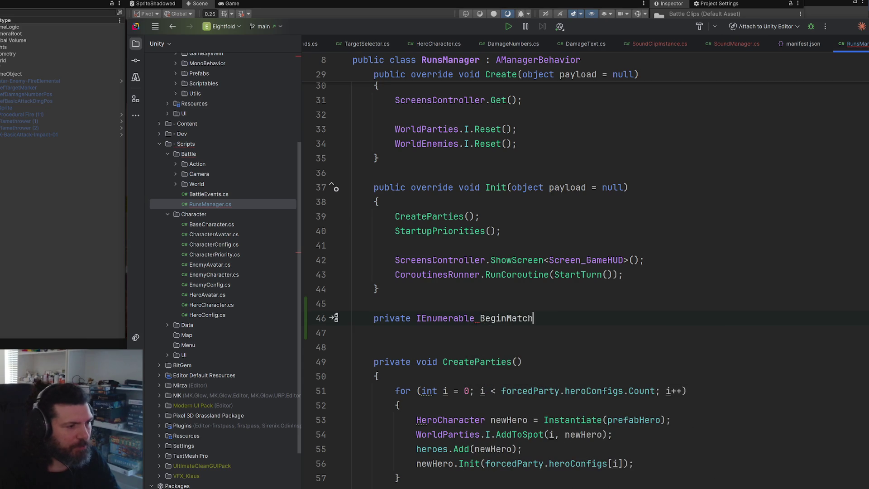
{"action": "key", "text": "Return"}
{"action": "type", "text": "{"}
{"action": "key", "text": "Return"}
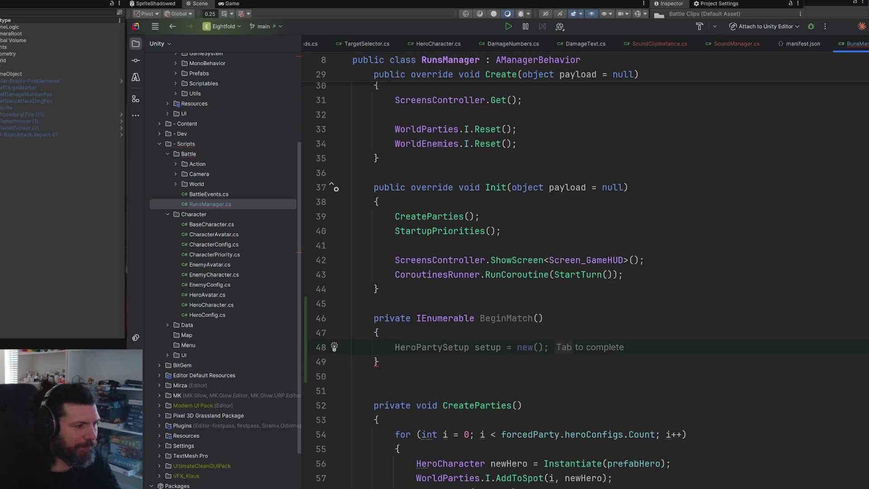
Make BeginMatch start with yield return new WaitForSeconds(1f);.
{"action": "type", "text": "yi"}
{"action": "key", "text": "Down"}
{"action": "key", "text": "Return"}
{"action": "type", "text": "new "}
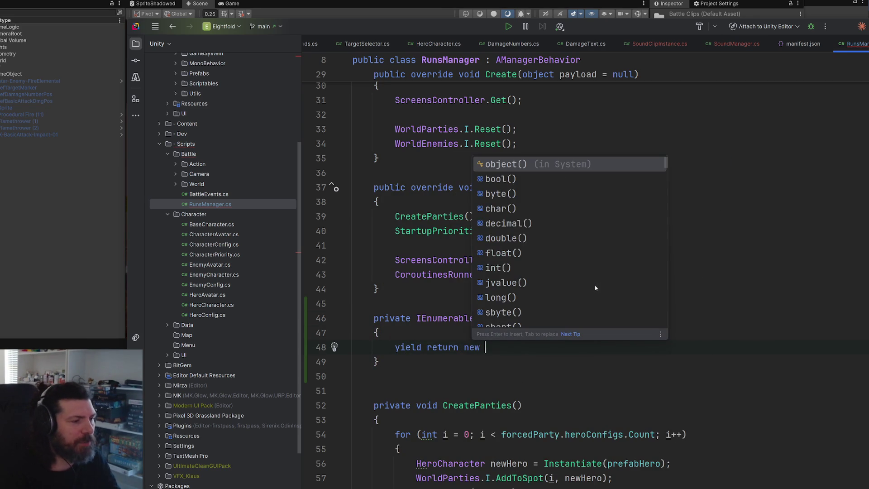
{"action": "type", "text": "waitfor"}
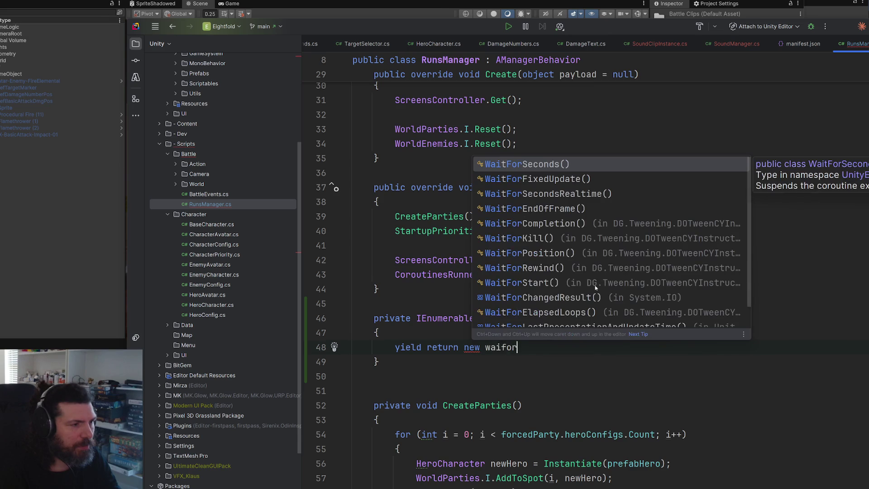
{"action": "key", "text": "Return"}
{"action": "type", "text": "1f);"}
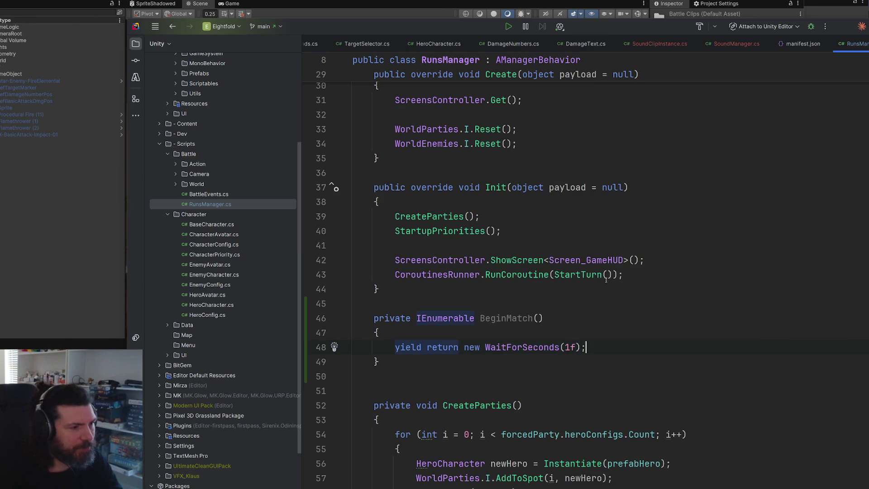
Move the ShowScreen and RunCoroutine lines from Init into BeginMatch.
{"action": "left_click_drag", "start_coordinate": [631, 270], "coordinate": [395, 260]}
{"action": "key", "text": "ctrl+c"}
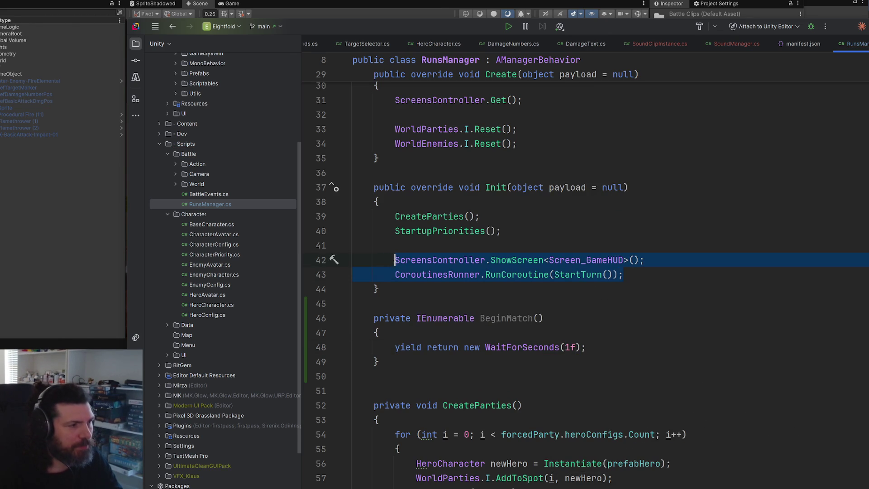
{"action": "key", "text": "BackSpace"}
{"action": "key", "text": "Return"}
{"action": "key", "text": "ctrl+v"}
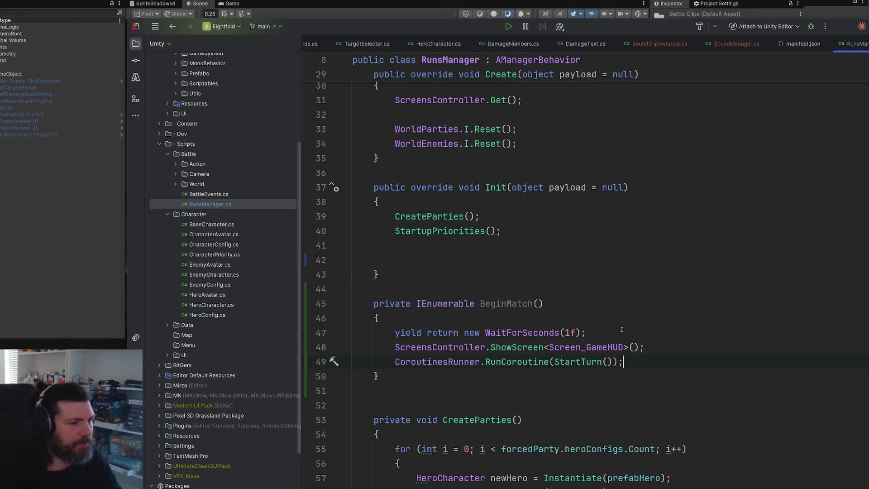
Call StartCoroutine(BeginMatch()); from Init in place of the moved lines.
{"action": "left_click", "coordinate": [529, 260]}
{"action": "type", "text": "startc"}
{"action": "key", "text": "Return"}
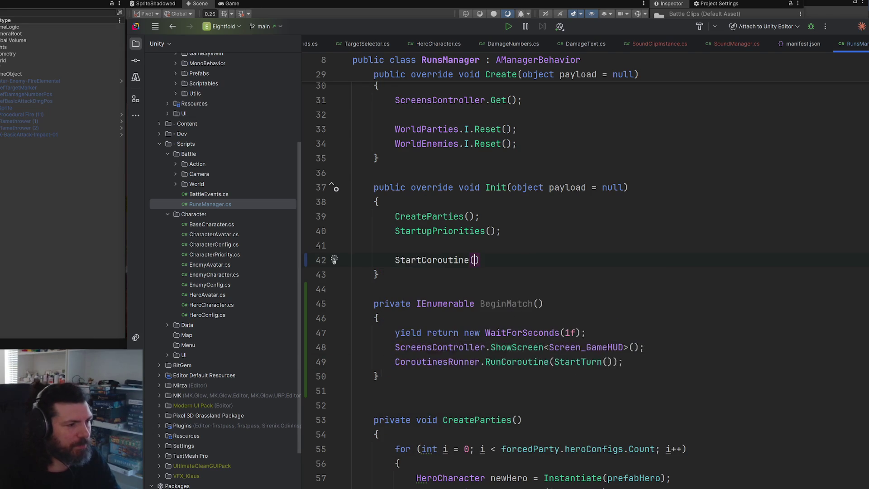
{"action": "type", "text": "be"}
{"action": "key", "text": "Return"}
{"action": "type", "text": ";"}
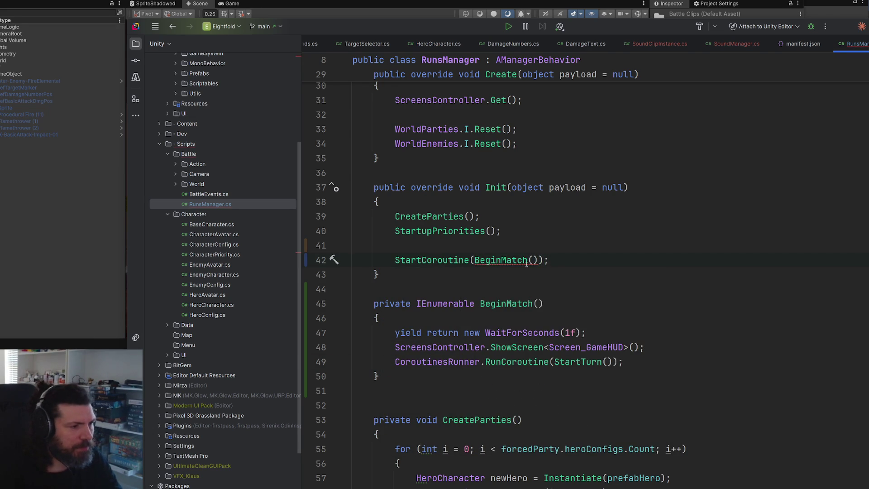
Change BeginMatch's return type to IEnumerator and add an empty line below the wait.
{"action": "double_click", "coordinate": [461, 304]}
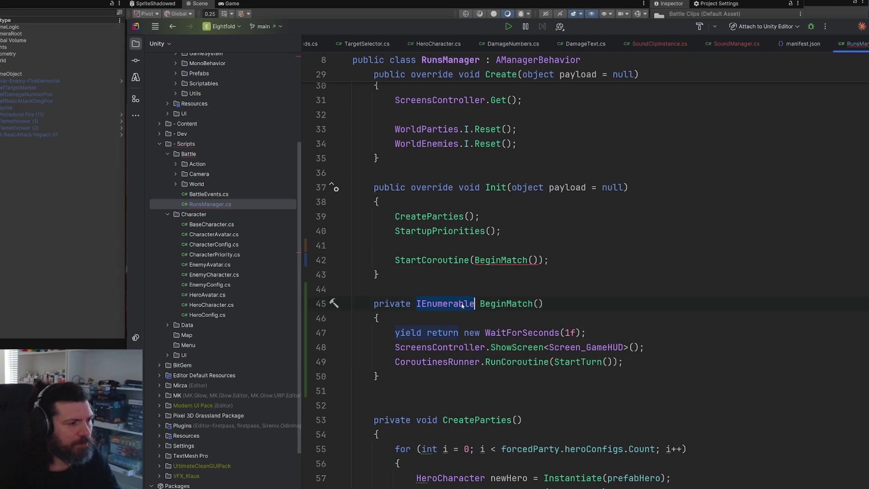
{"action": "type", "text": "IE"}
{"action": "key", "text": "Return"}
{"action": "key", "text": "Up"}
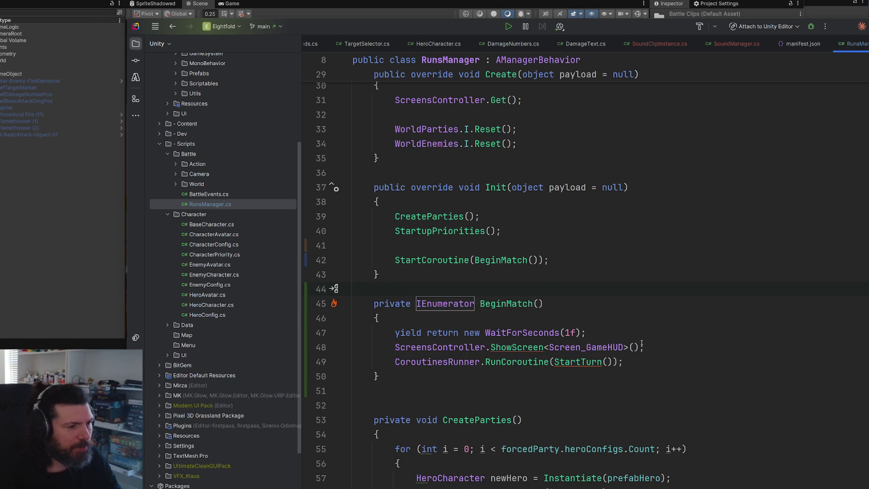
{"action": "left_click", "coordinate": [645, 336]}
{"action": "key", "text": "Return"}
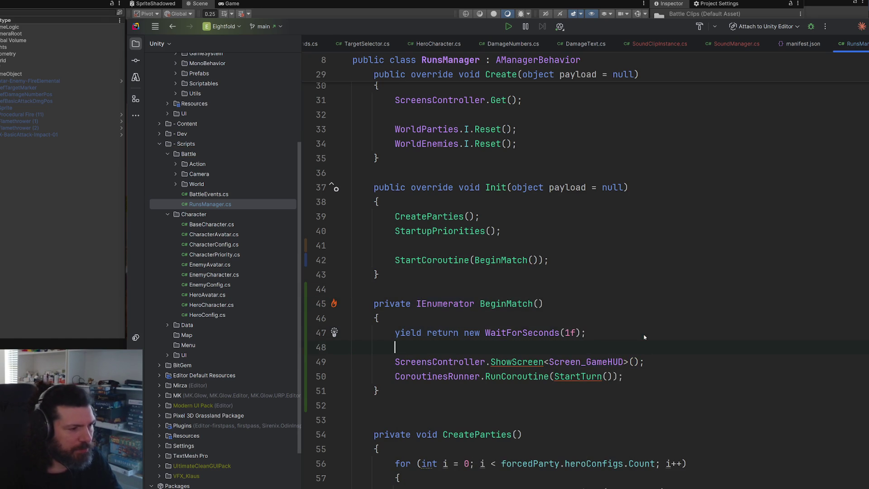
Insert SoundManager.I.PlayMusic(); below WaitForSeconds(1f) using code completion.
{"action": "type", "text": "soud"}
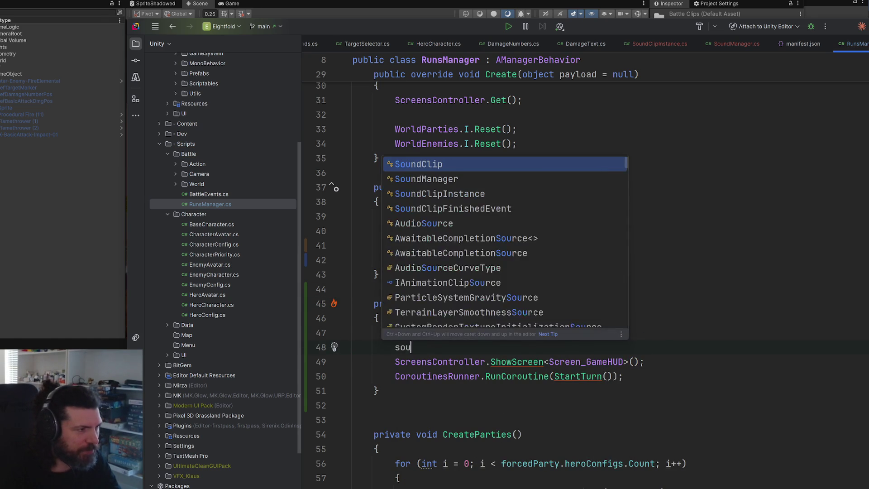
{"action": "key", "text": "BackSpace"}
{"action": "type", "text": "ndMa."}
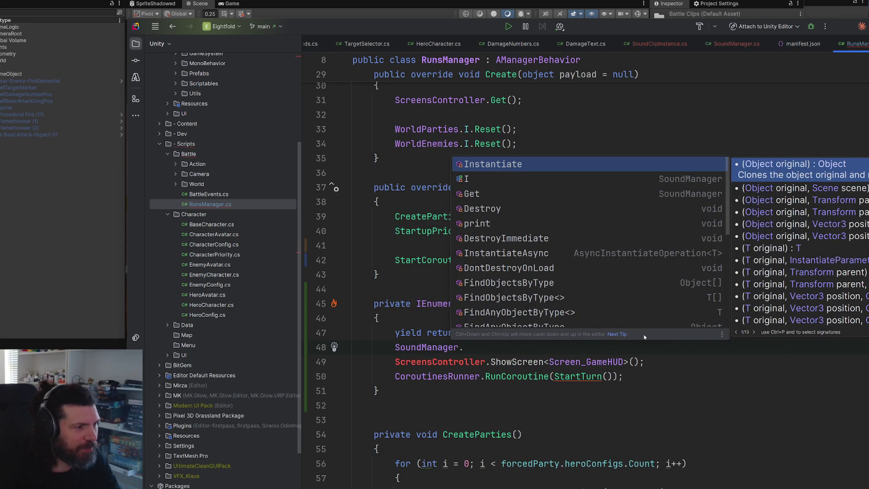
{"action": "type", "text": "I."}
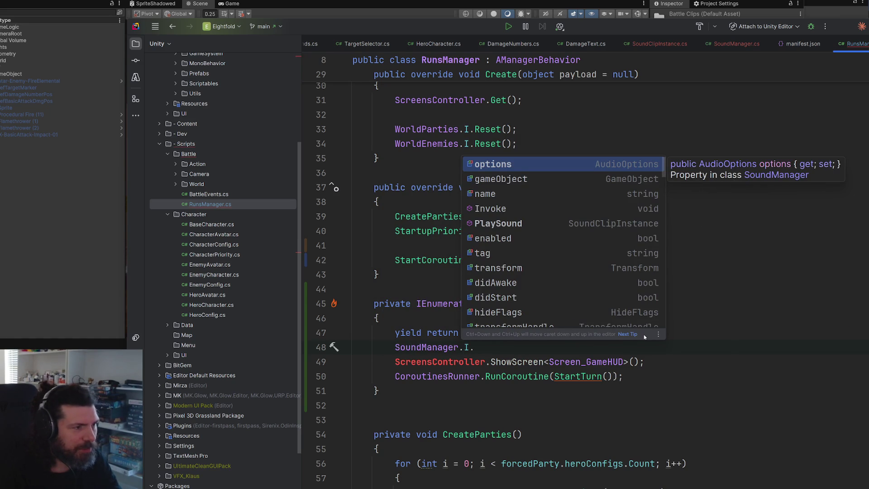
{"action": "type", "text": "pla"}
{"action": "key", "text": "Return"}
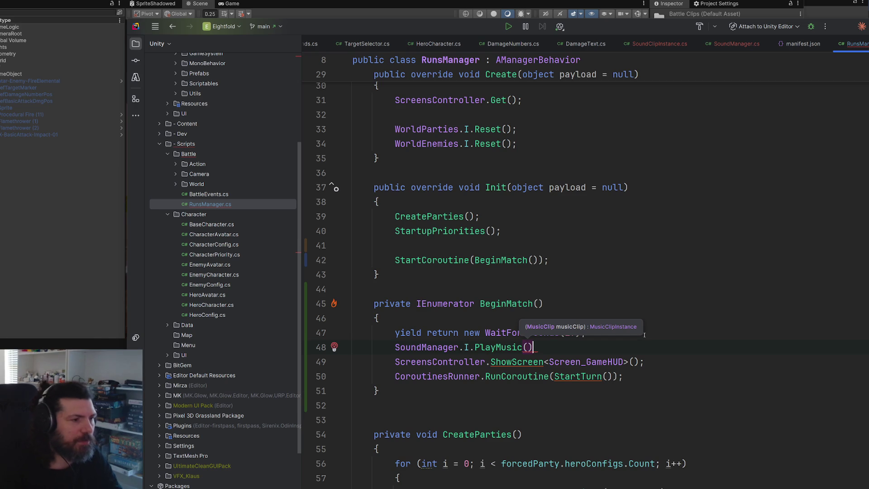
{"action": "key", "text": "Escape"}
{"action": "scroll", "coordinate": [647, 326], "scroll_direction": "up", "scroll_amount": 3}
{"action": "scroll", "coordinate": [651, 319], "scroll_direction": "down", "scroll_amount": 3}
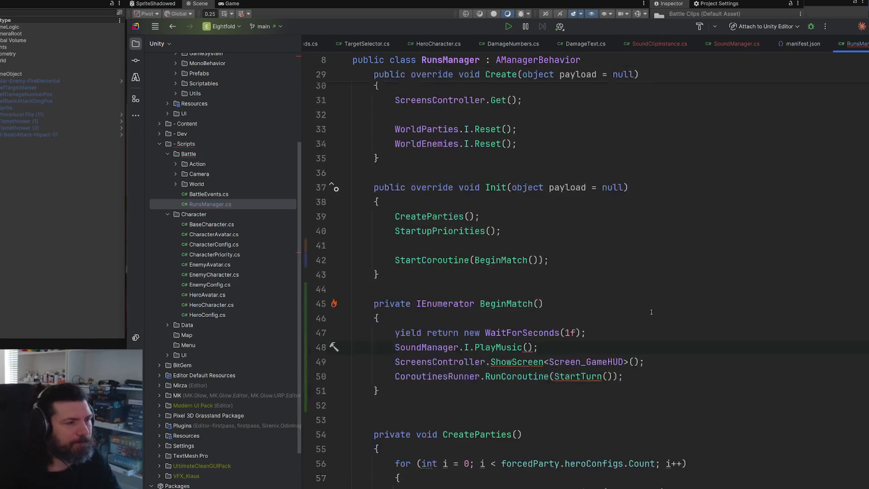
{"action": "scroll", "coordinate": [657, 307], "scroll_direction": "up", "scroll_amount": 6}
{"action": "scroll", "coordinate": [658, 301], "scroll_direction": "up", "scroll_amount": 3}
Declare public MusicClip clipMusic; on a new line below forcedEnemyParty.
{"action": "left_click", "coordinate": [587, 205]}
{"action": "key", "text": "Return"}
{"action": "type", "text": "public "}
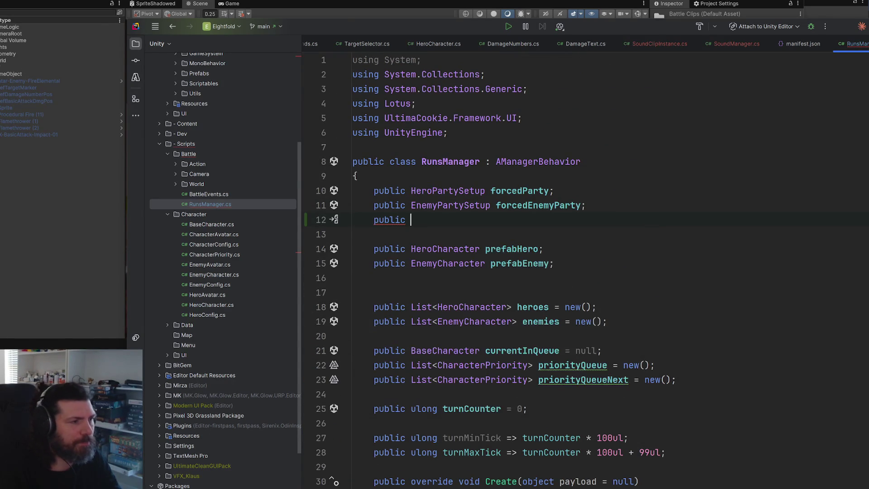
{"action": "type", "text": "Mus"}
{"action": "key", "text": "Return"}
{"action": "type", "text": "cC"}
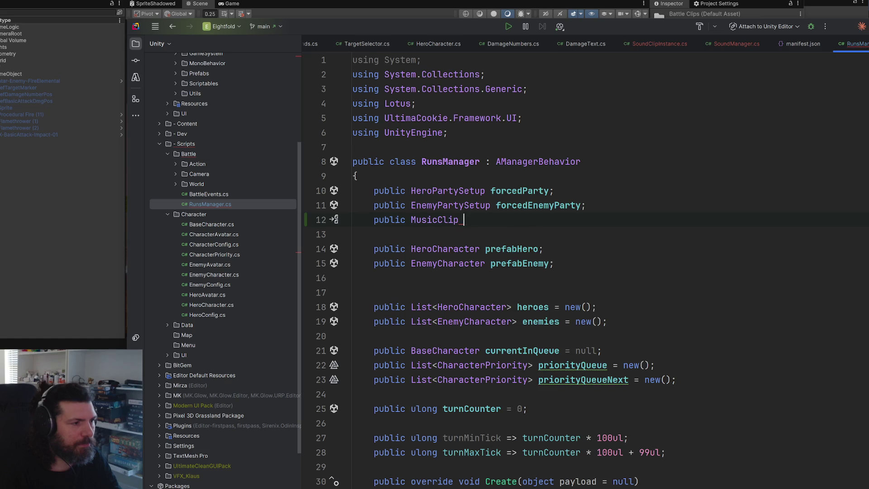
{"action": "type", "text": "lip"}
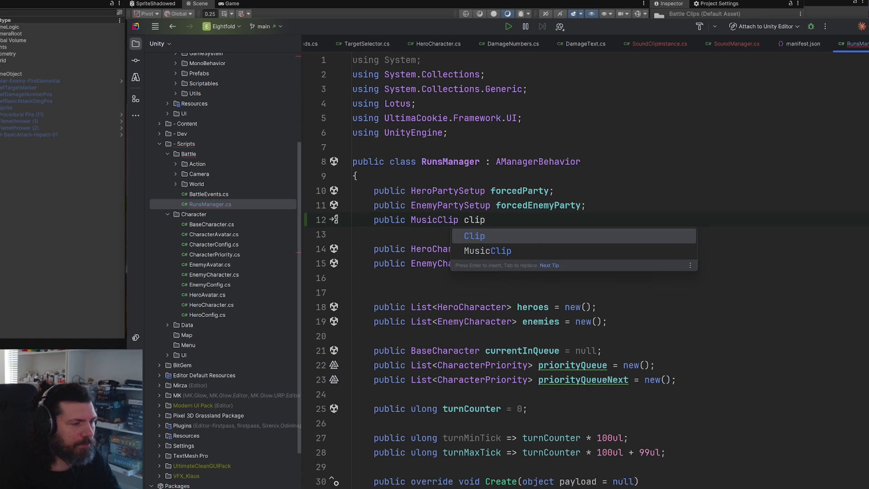
{"action": "type", "text": "Music;"}
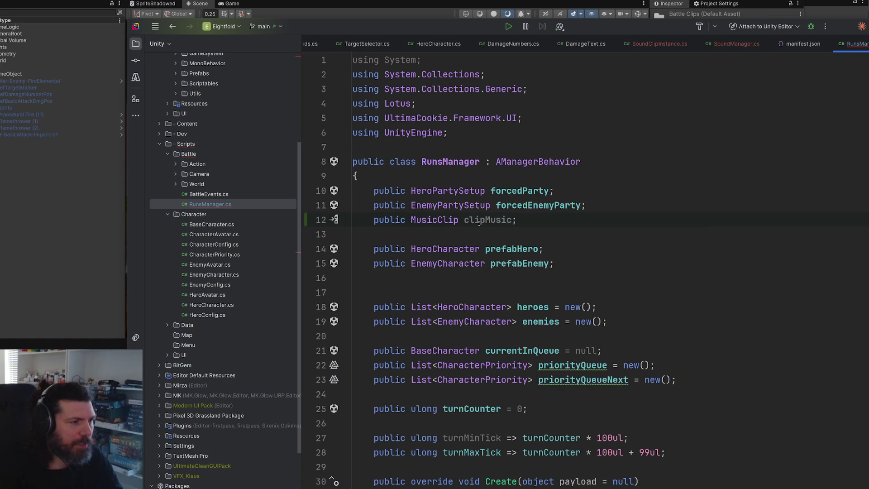
Pass clipMusic as the argument to PlayMusic.
{"action": "scroll", "coordinate": [553, 294], "scroll_direction": "down", "scroll_amount": 10}
{"action": "left_click", "coordinate": [527, 249]}
{"action": "type", "text": "clipMusic);"}
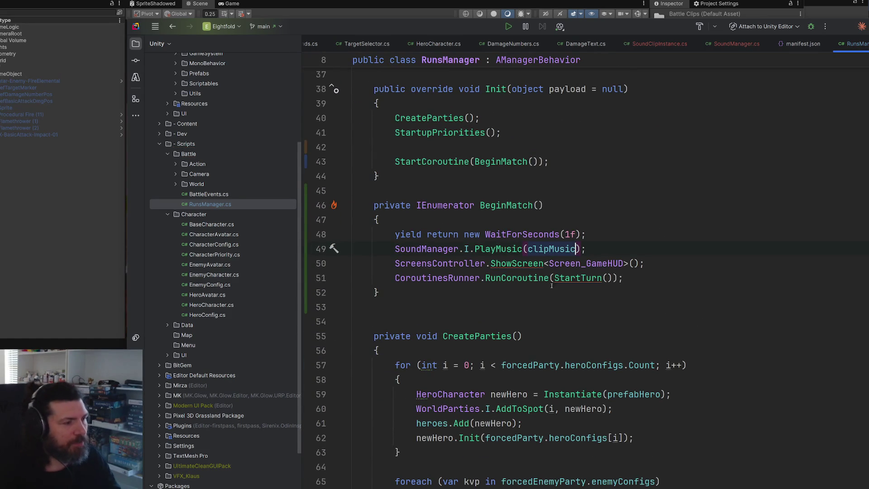
{"action": "key", "text": "alt+Tab"}
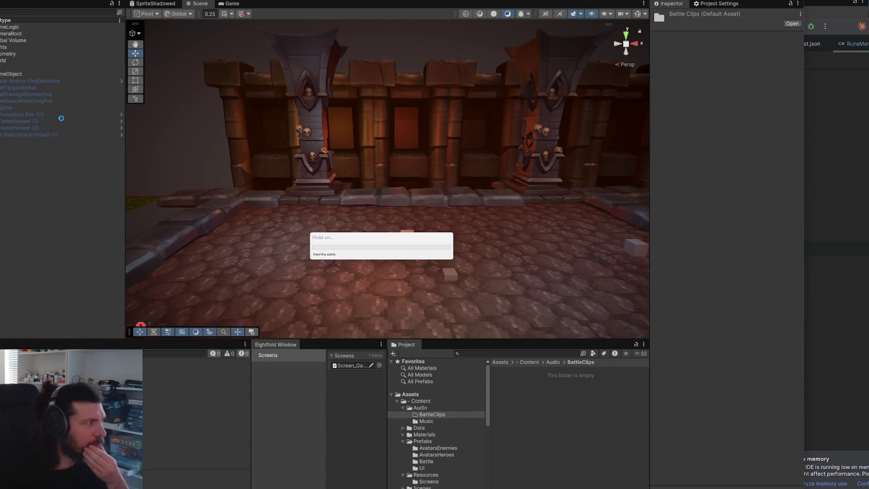
Assign MusicClip_Battle01 to RunManager's Clip Music field.
{"action": "left_click", "coordinate": [17, 34]}
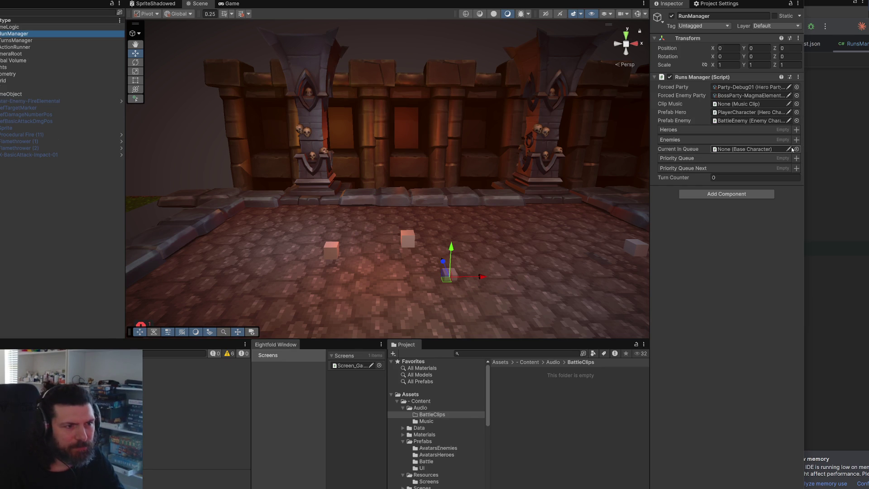
{"action": "left_click", "coordinate": [797, 103]}
{"action": "double_click", "coordinate": [764, 91]}
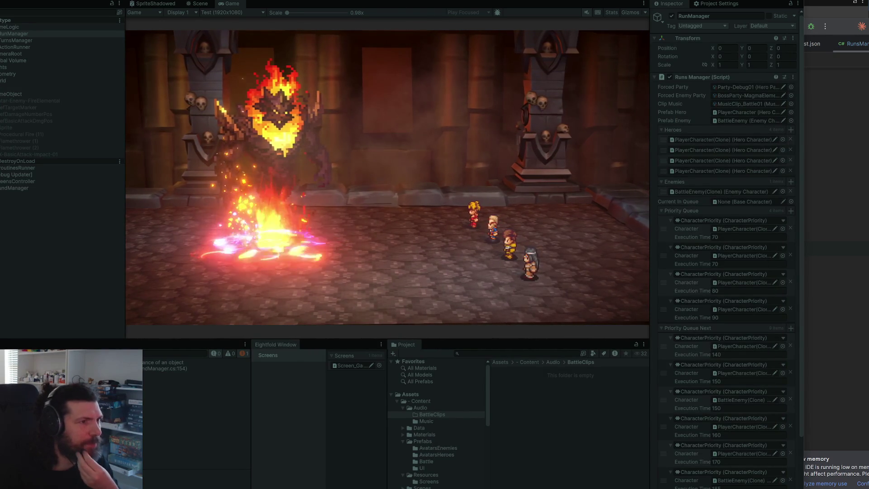
Stop the play test and open the console error's source line in Rider.
{"action": "key", "text": "ctrl+p"}
{"action": "left_click", "coordinate": [159, 369]}
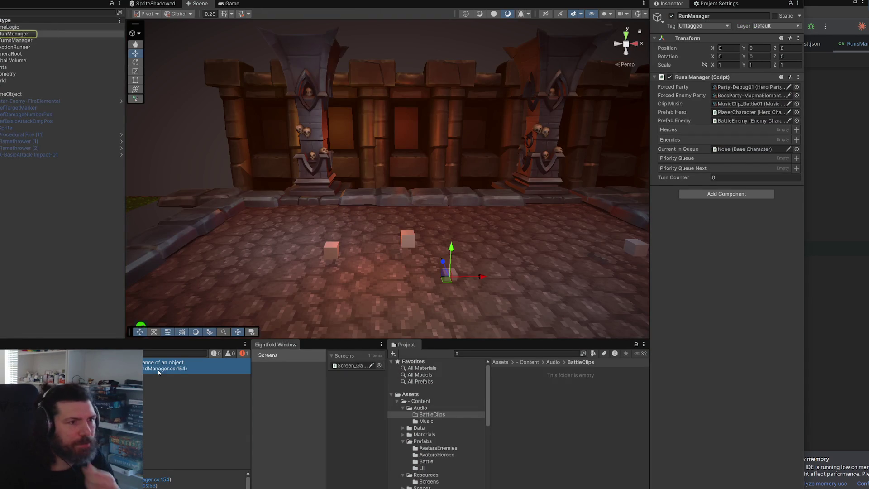
{"action": "left_click", "coordinate": [231, 4]}
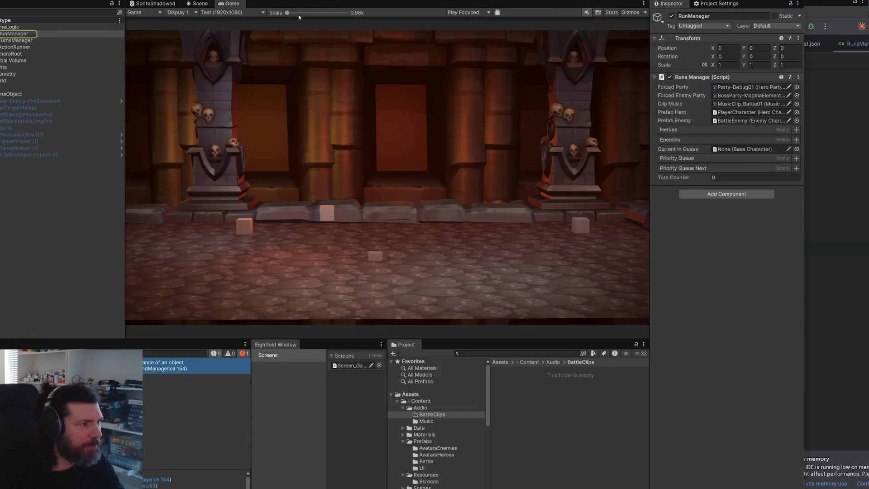
{"action": "double_click", "coordinate": [158, 365]}
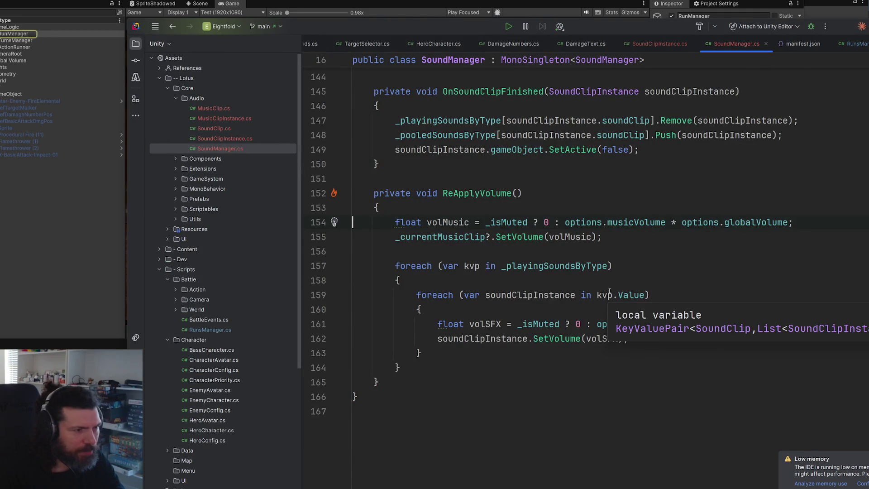
{"action": "mouse_move", "coordinate": [599, 268]}
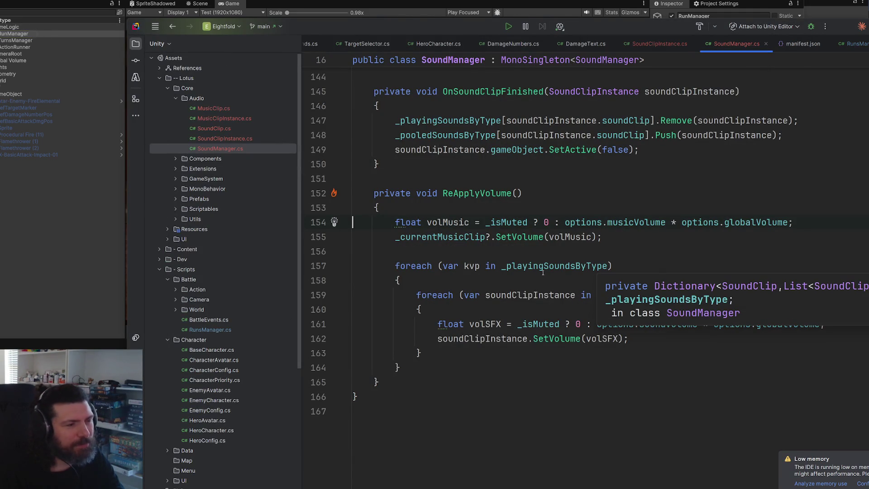
{"action": "key", "text": "alt+Tab"}
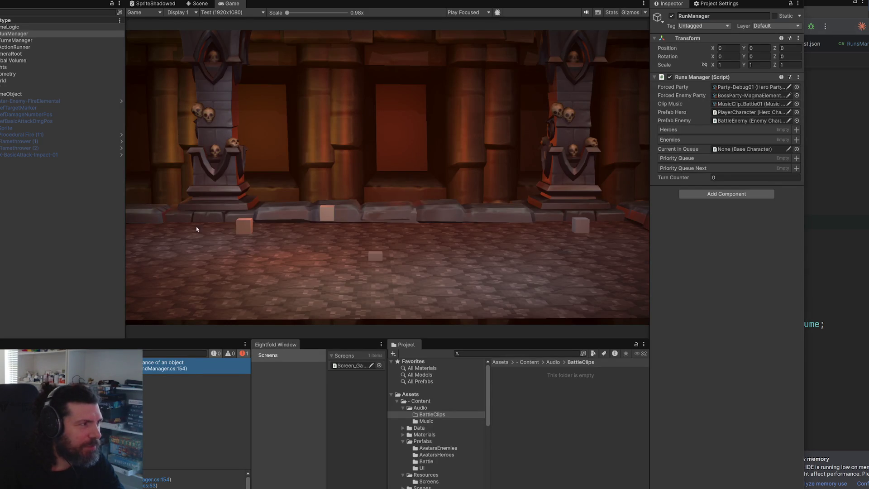
{"action": "left_click", "coordinate": [169, 0]}
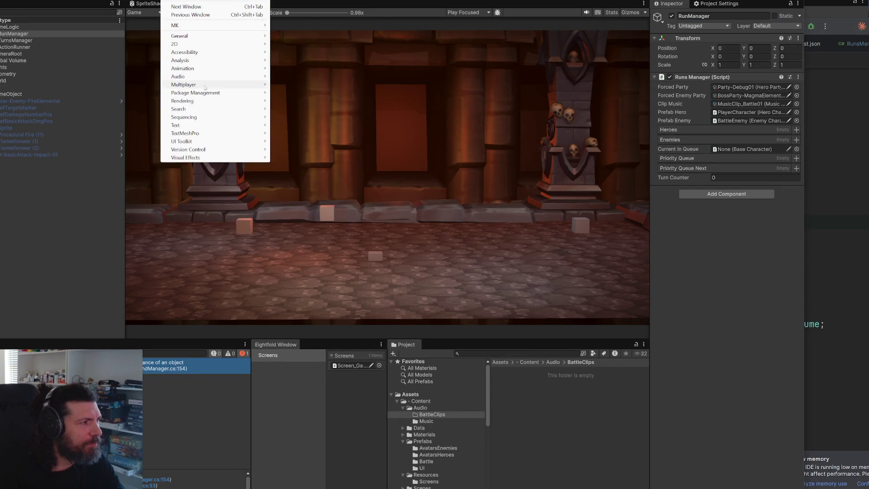
Search the Unity Registry for 'platfo', install Platform Toolkit 1.0.0, then close the Package Manager.
{"action": "mouse_move", "coordinate": [206, 93]}
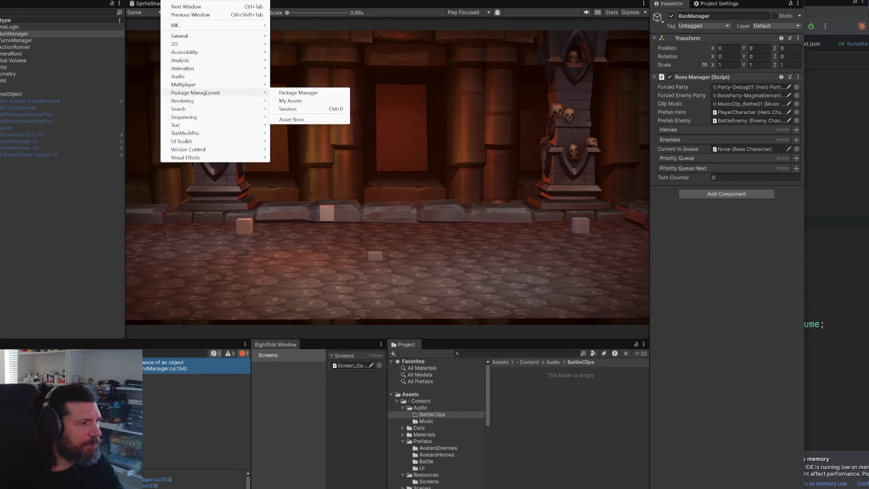
{"action": "left_click", "coordinate": [290, 101]}
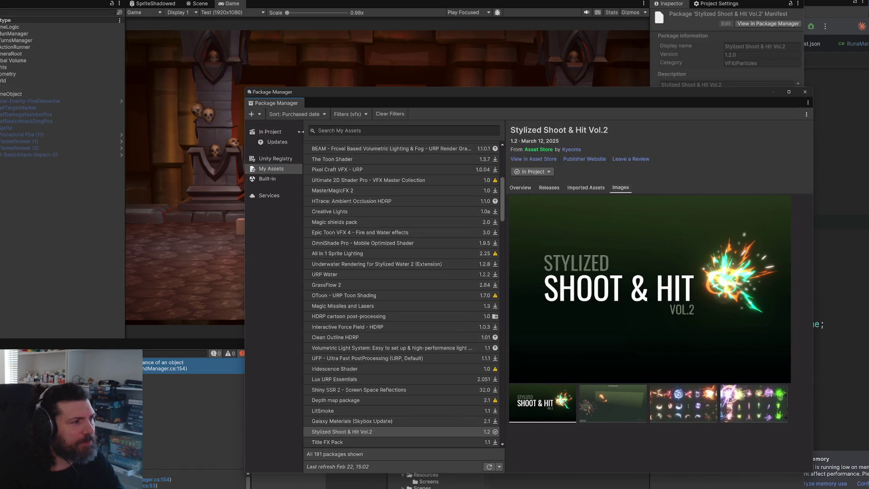
{"action": "left_click", "coordinate": [276, 158]}
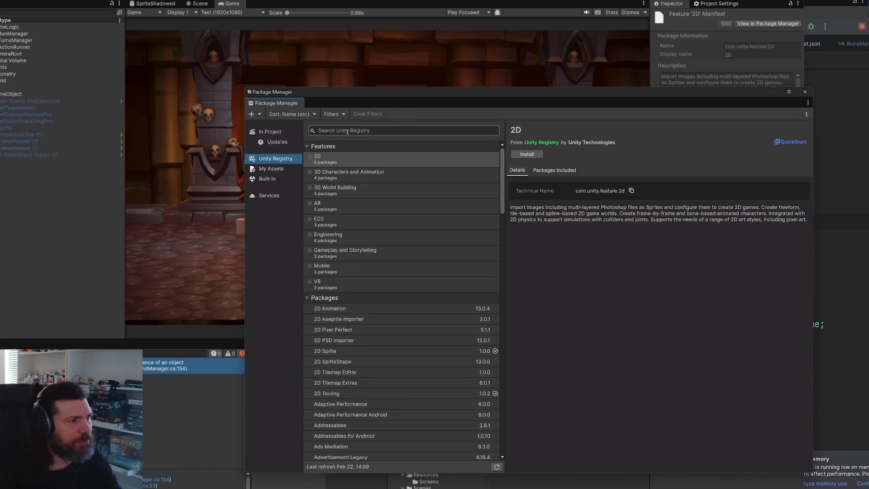
{"action": "left_click", "coordinate": [348, 131]}
{"action": "type", "text": "platfo"}
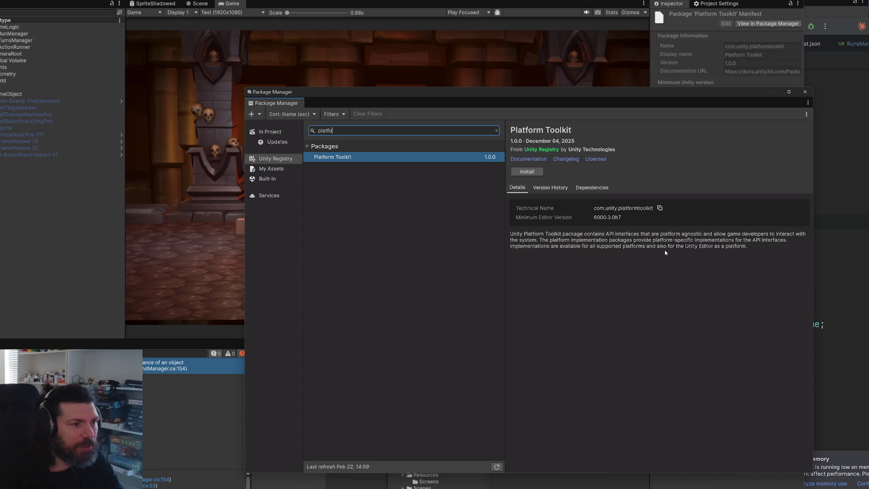
{"action": "left_click", "coordinate": [531, 172]}
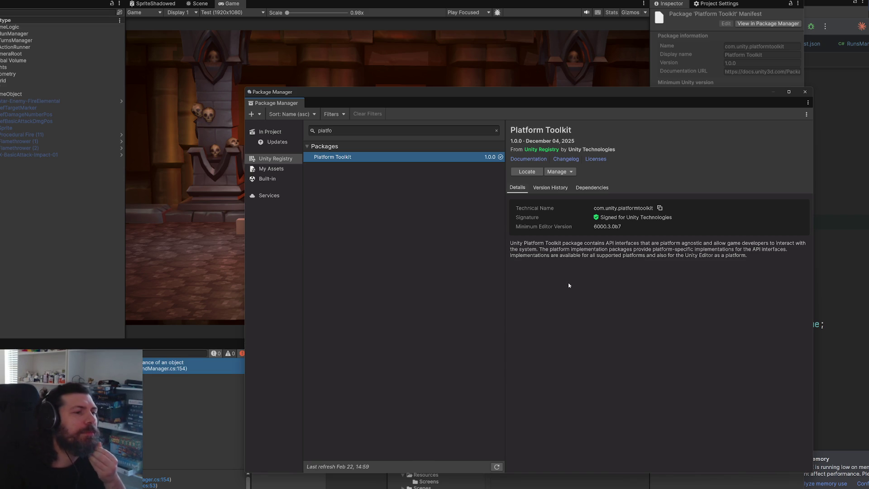
{"action": "left_click", "coordinate": [805, 91]}
{"action": "scroll", "coordinate": [660, 240], "scroll_direction": "up", "scroll_amount": 20}
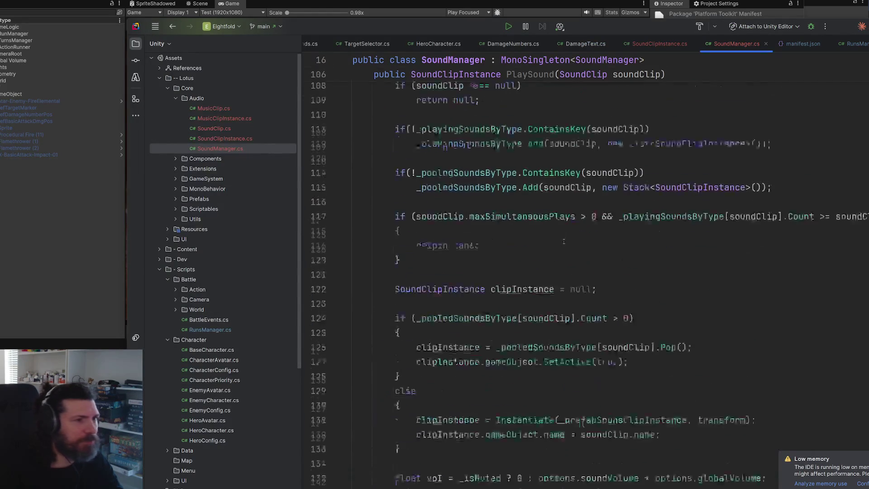
Uncomment the two JsonConvert lines in SaveOptions.
{"action": "scroll", "coordinate": [614, 245], "scroll_direction": "up", "scroll_amount": 3}
{"action": "scroll", "coordinate": [614, 245], "scroll_direction": "down", "scroll_amount": 2}
{"action": "mouse_move", "coordinate": [496, 324]}
{"action": "left_mouse_down"}
{"action": "mouse_move", "coordinate": [428, 324]}
{"action": "mouse_move", "coordinate": [399, 309]}
{"action": "left_mouse_up"}
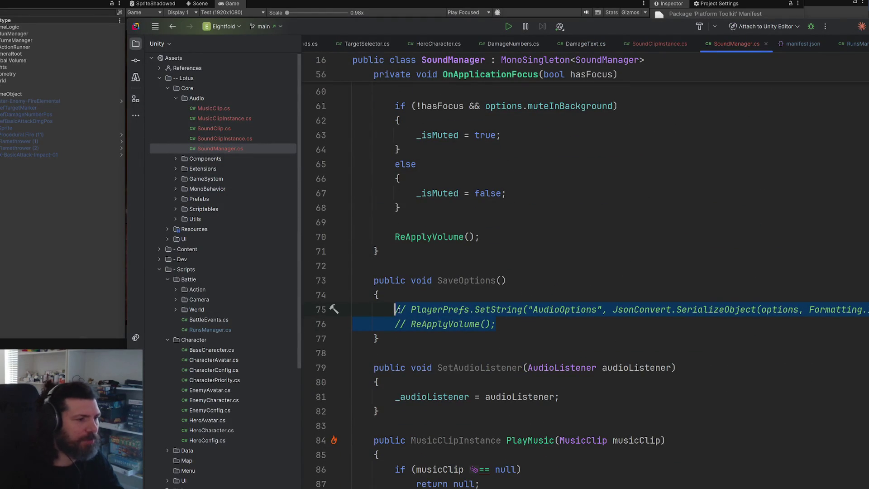
{"action": "key", "text": "ctrl+slash"}
Review Rider's fix suggestions for the unresolved JsonConvert reference, checking Unity in between.
{"action": "left_click", "coordinate": [656, 310]}
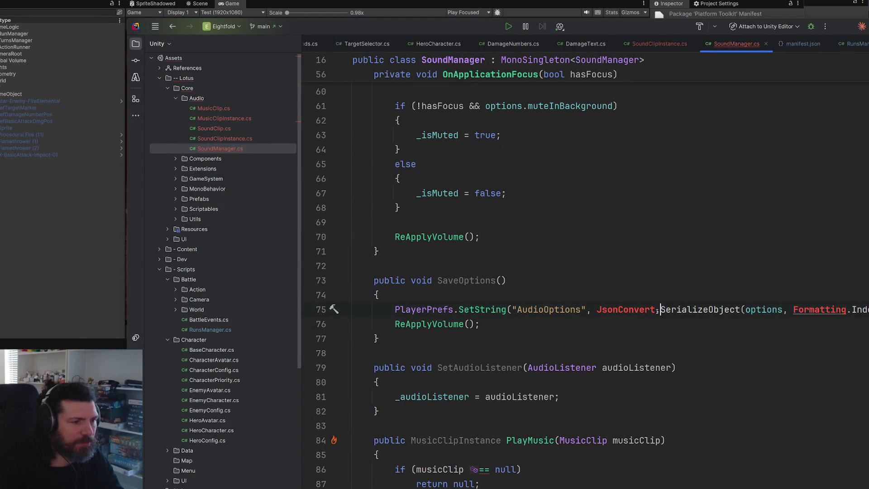
{"action": "key", "text": "alt+Return"}
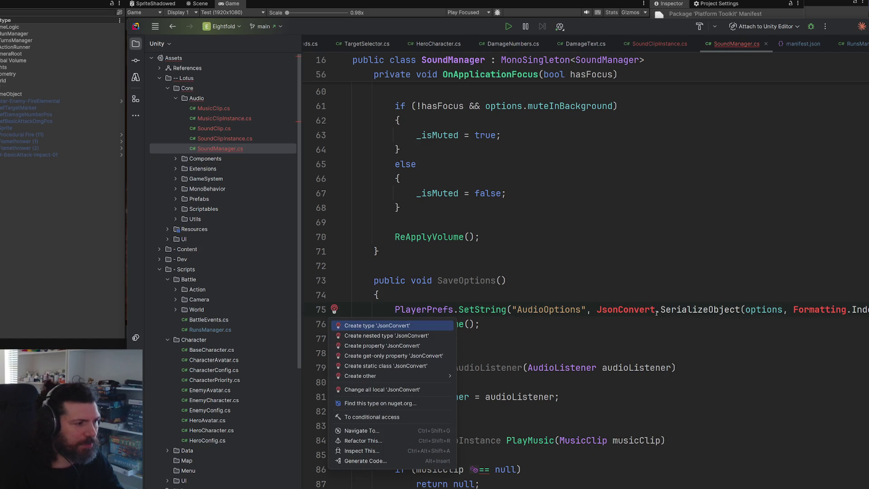
{"action": "key", "text": "Escape"}
{"action": "key", "text": "alt+Return"}
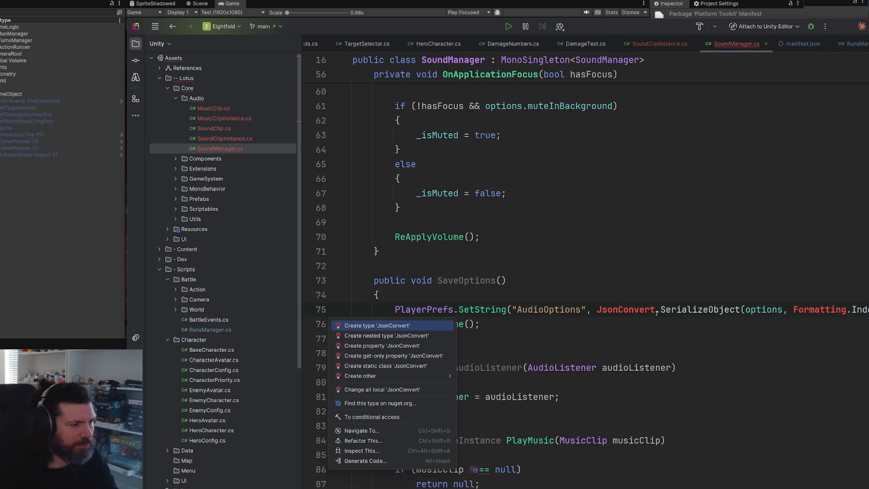
{"action": "key", "text": "Escape"}
{"action": "key", "text": "alt+Tab"}
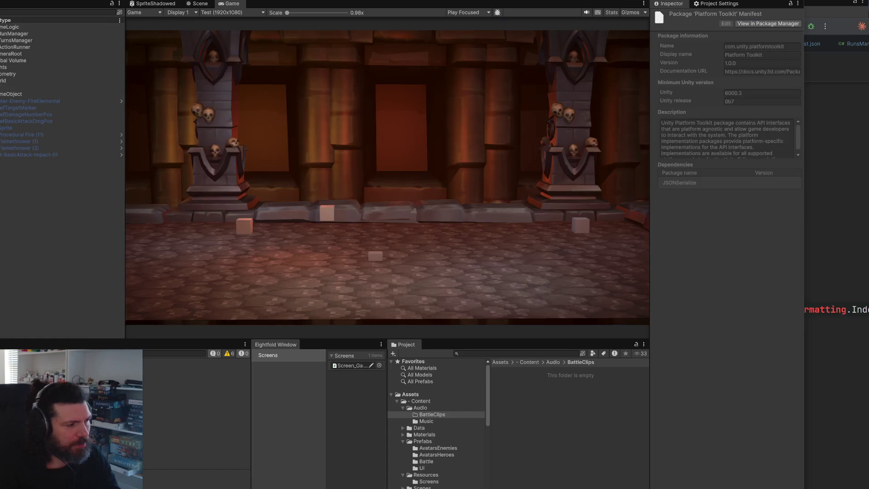
{"action": "key", "text": "alt+Tab"}
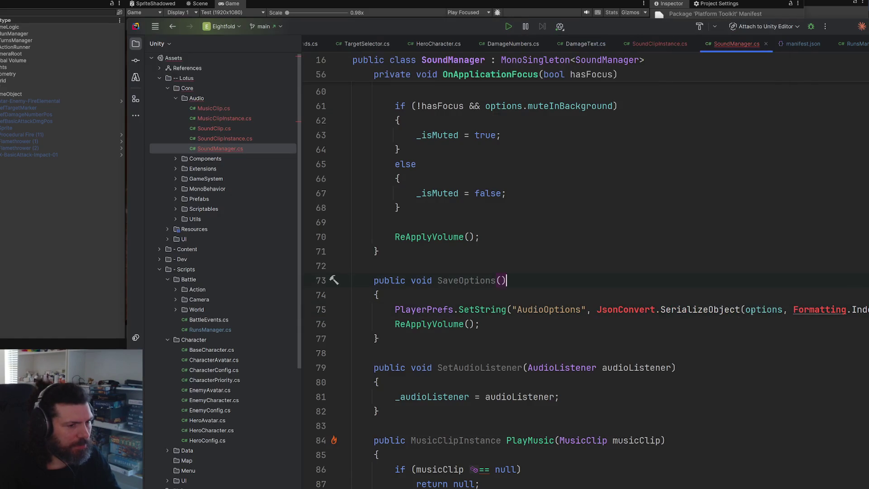
{"action": "key", "text": "alt+Return"}
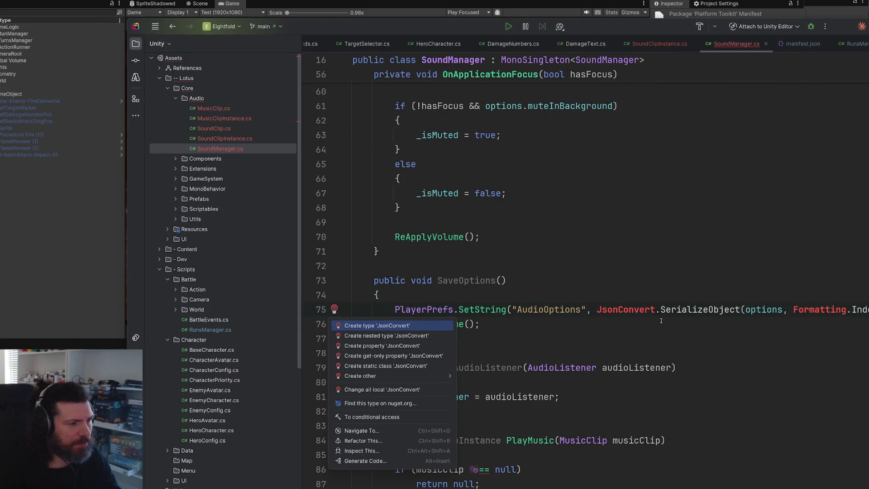
{"action": "key", "text": "Escape"}
{"action": "key", "text": "alt+Tab"}
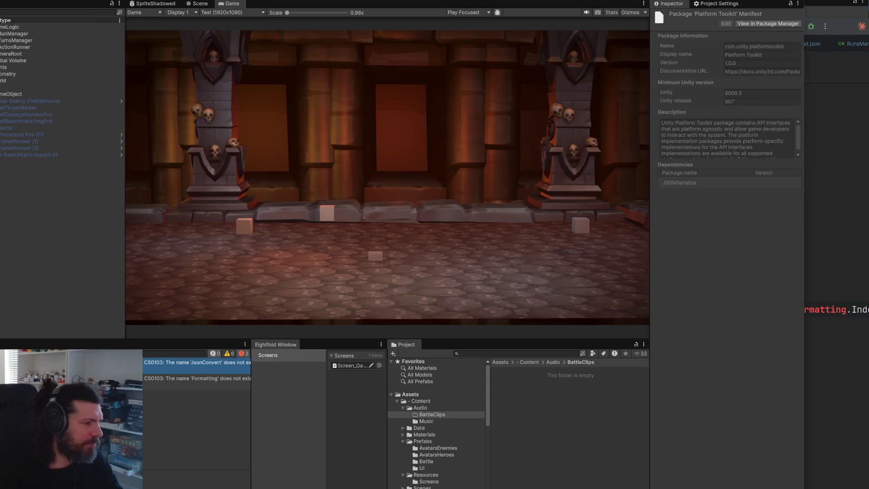
Comment out SaveOptions lines 75–76 again and return to Unity.
{"action": "key", "text": "alt+Tab"}
{"action": "key", "text": "shift+Down"}
{"action": "key", "text": "ctrl+slash"}
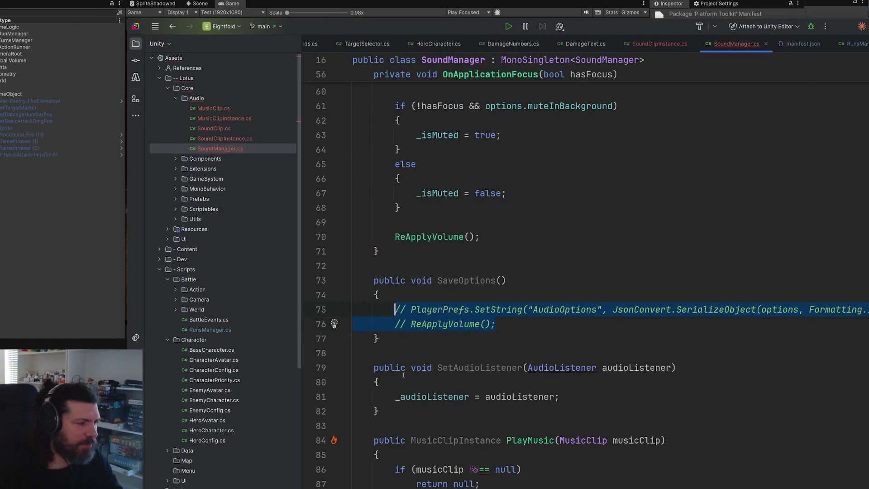
{"action": "key", "text": "alt+Tab"}
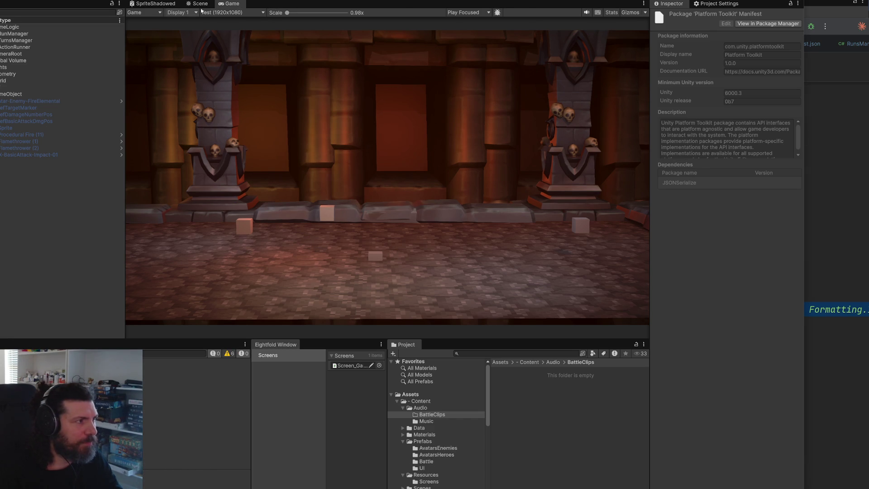
{"action": "left_click", "coordinate": [182, 1]}
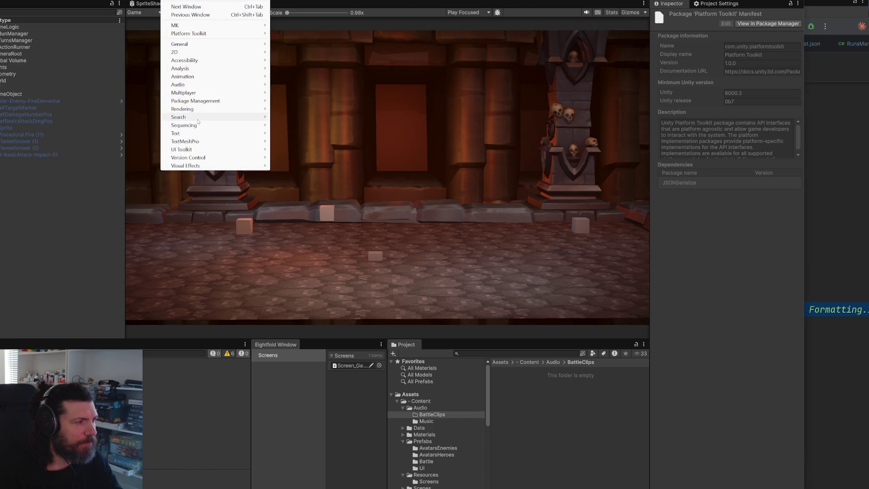
Remove Platform Toolkit via Manage > Remove after searching 'plat' under In Project.
{"action": "mouse_move", "coordinate": [197, 121]}
{"action": "mouse_move", "coordinate": [217, 100]}
{"action": "left_click", "coordinate": [307, 109]}
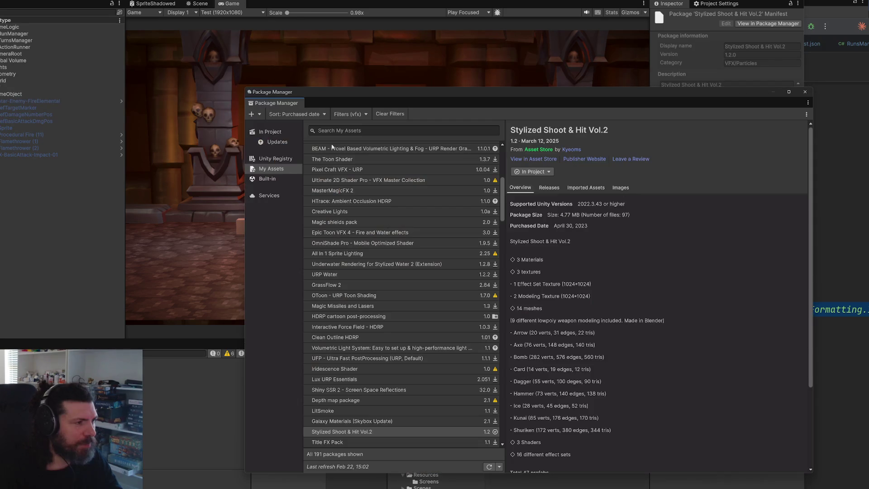
{"action": "left_click", "coordinate": [278, 161]}
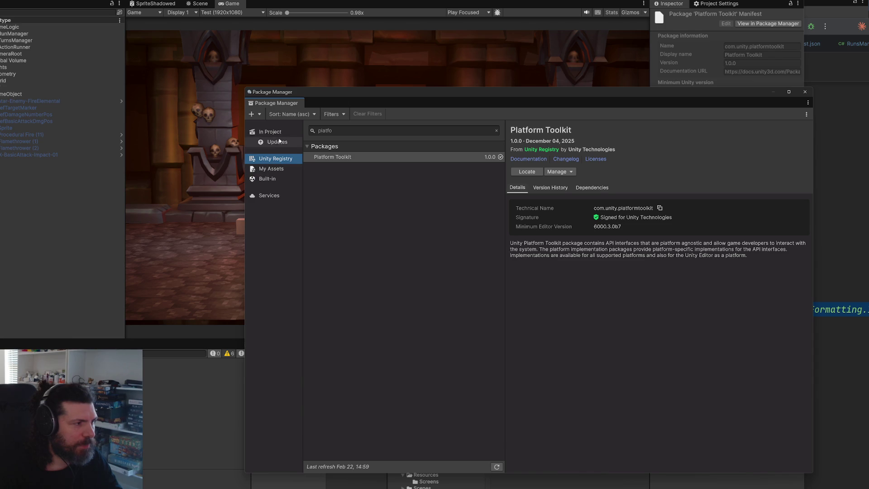
{"action": "left_click", "coordinate": [272, 132]}
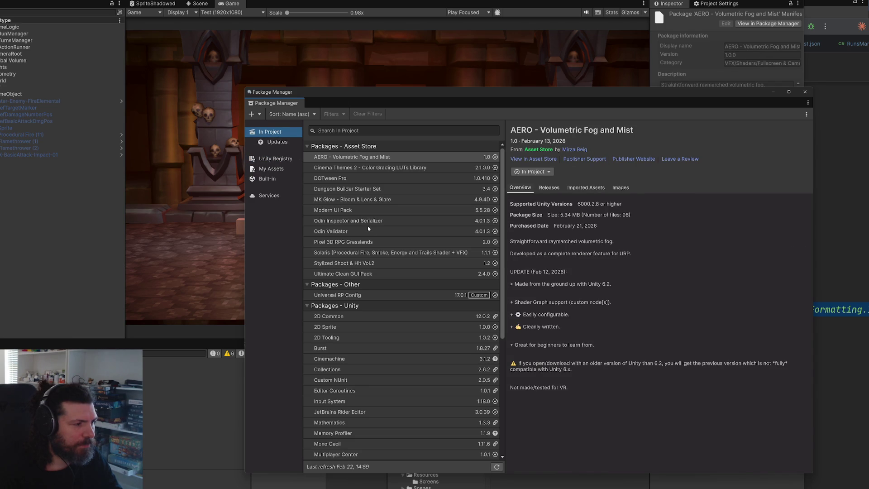
{"action": "left_click", "coordinate": [367, 131]}
{"action": "type", "text": "p"}
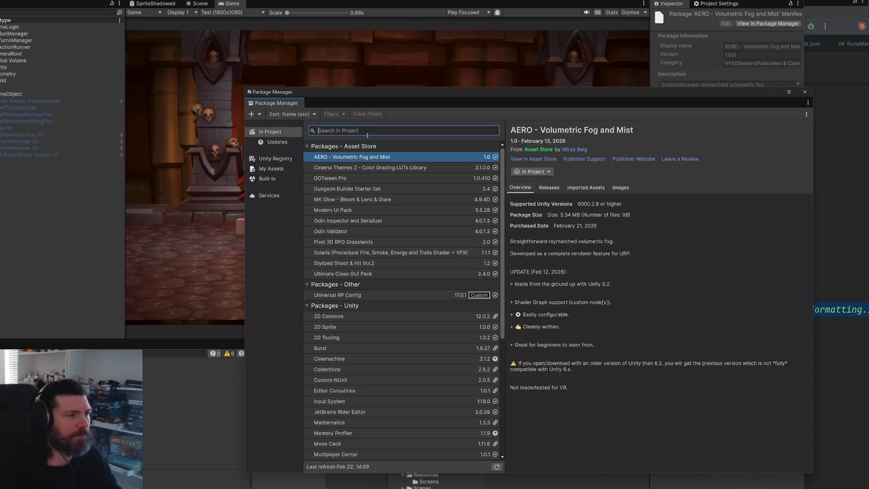
{"action": "type", "text": "lat"}
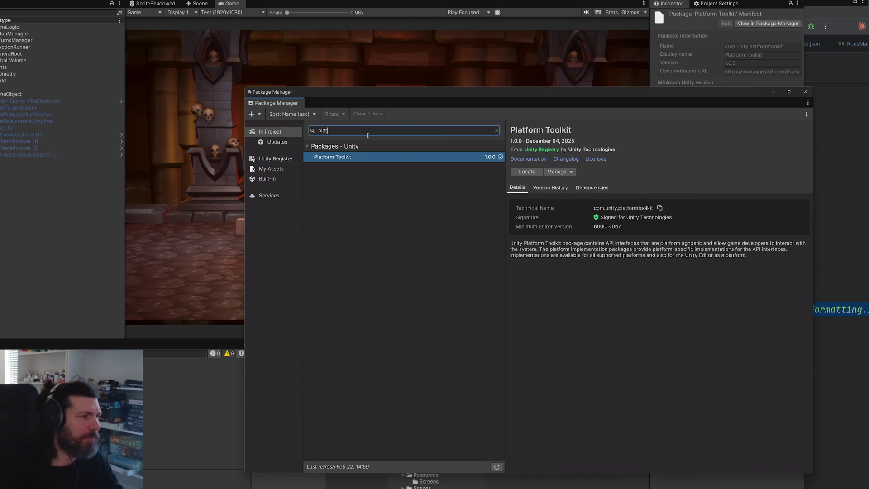
{"action": "left_click", "coordinate": [468, 157]}
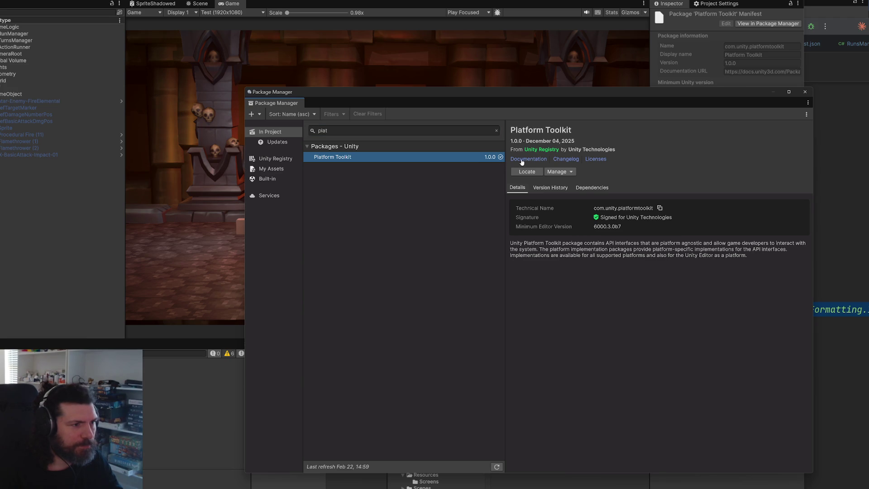
{"action": "left_click", "coordinate": [573, 172]}
{"action": "left_click", "coordinate": [563, 209]}
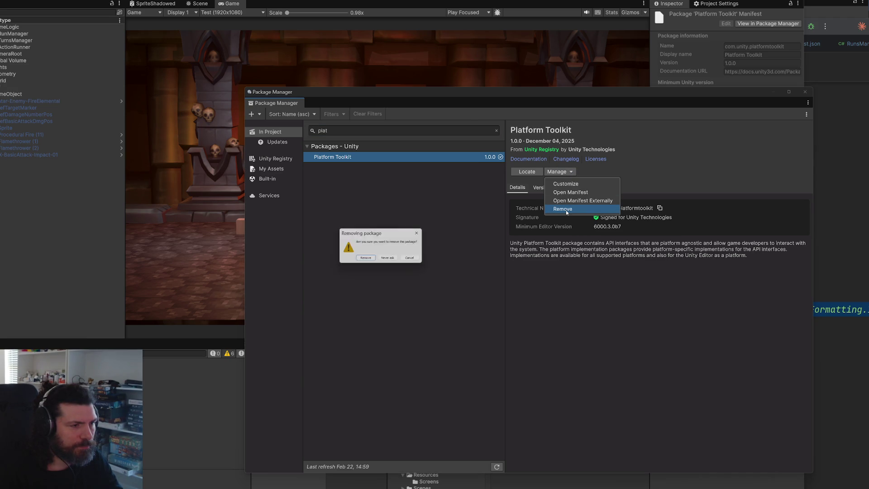
{"action": "left_click", "coordinate": [366, 259]}
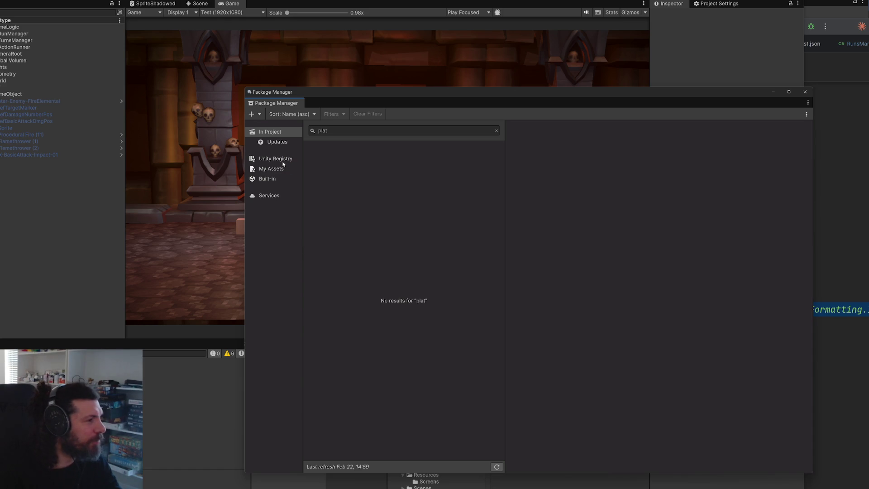
Search the Unity Registry for a Newtonsoft package with 'newto'.
{"action": "left_click", "coordinate": [280, 159]}
{"action": "double_click", "coordinate": [338, 132]}
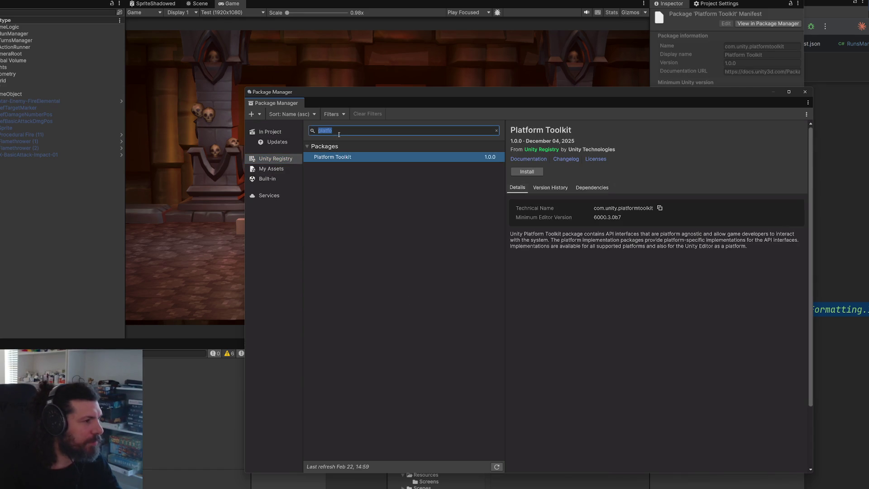
{"action": "type", "text": "newto"}
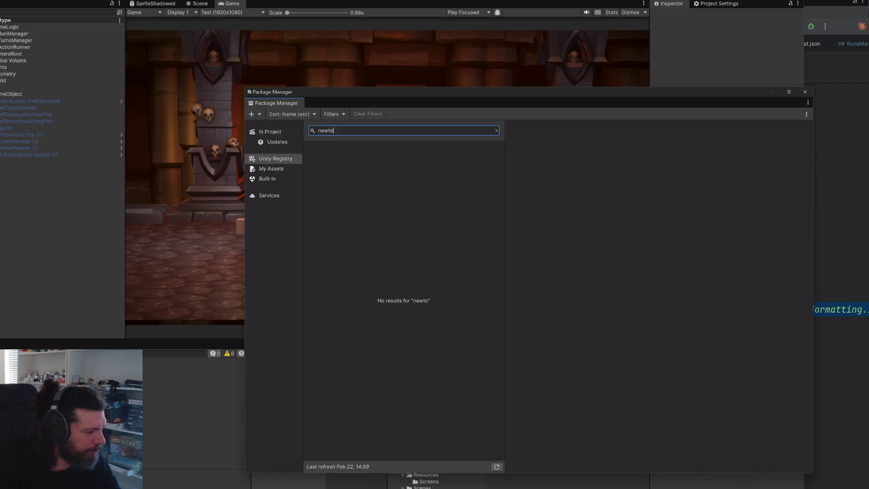
Copy the package name com.unity.nuget.newtonsoft-json from the Google AI Overview's expanded installation steps.
{"action": "key", "text": "alt+Tab"}
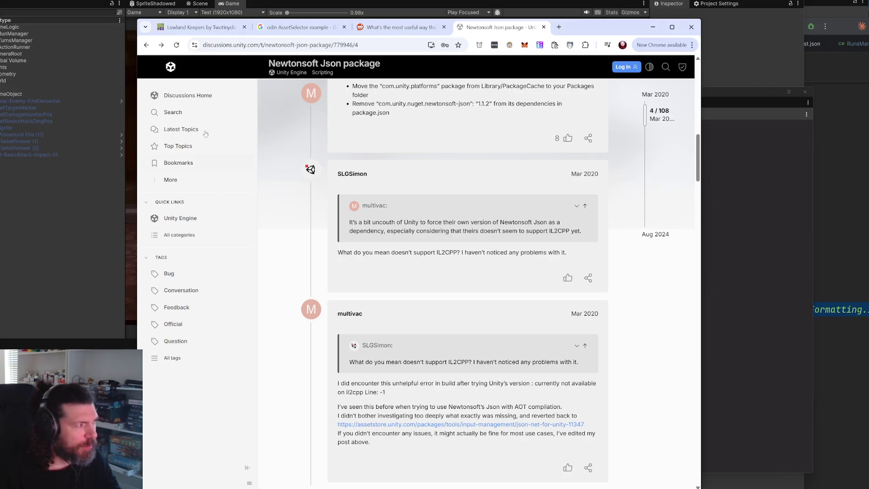
{"action": "left_click", "coordinate": [146, 45]}
{"action": "scroll", "coordinate": [524, 293], "scroll_direction": "down", "scroll_amount": 1}
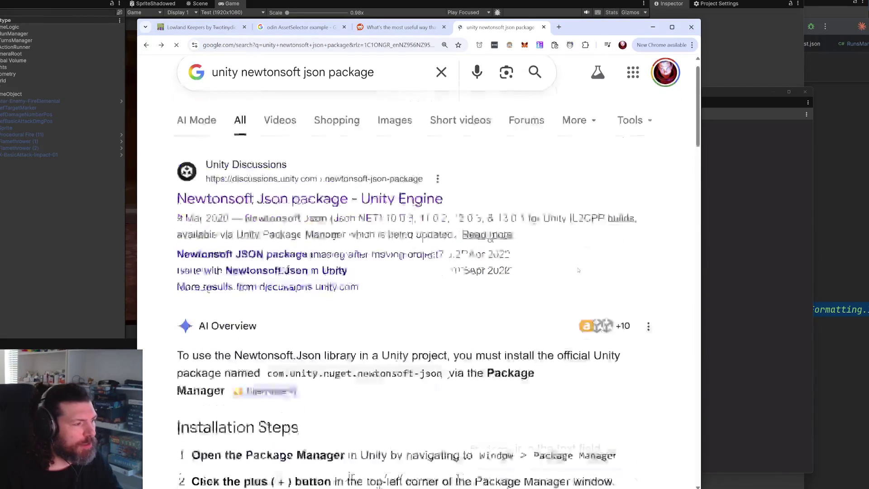
{"action": "scroll", "coordinate": [523, 293], "scroll_direction": "up", "scroll_amount": 3, "text": "ctrl"}
{"action": "left_click_drag", "start_coordinate": [438, 256], "coordinate": [270, 257]}
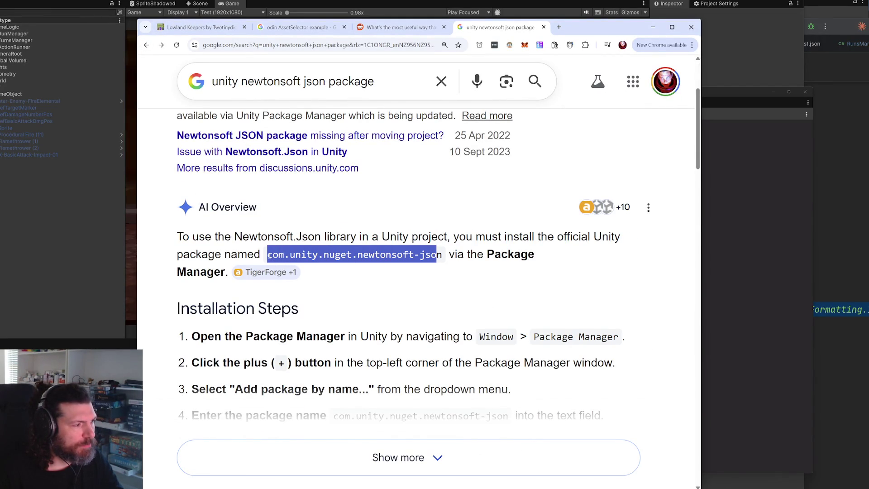
{"action": "left_click", "coordinate": [387, 441]}
{"action": "scroll", "coordinate": [487, 322], "scroll_direction": "down", "scroll_amount": 1}
{"action": "left_click_drag", "start_coordinate": [507, 346], "coordinate": [330, 345]}
{"action": "key", "text": "ctrl+c"}
{"action": "left_click", "coordinate": [757, 288]}
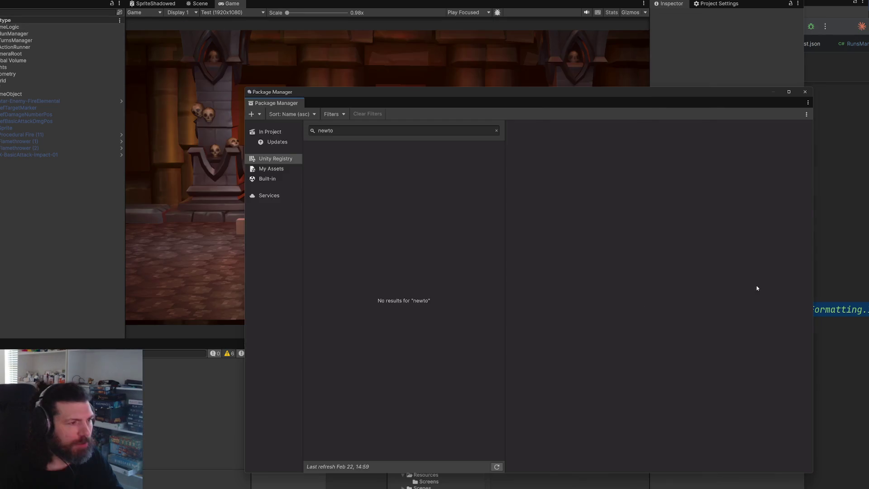
Install com.unity.nuget.newtonsoft-json by name in Package Manager and wait for recompilation.
{"action": "left_click", "coordinate": [259, 114]}
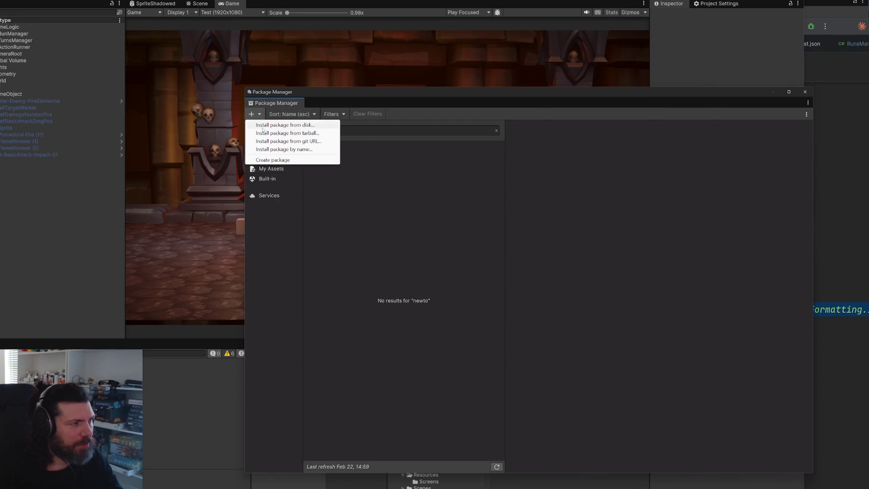
{"action": "left_click", "coordinate": [299, 149]}
{"action": "key", "text": "ctrl+v"}
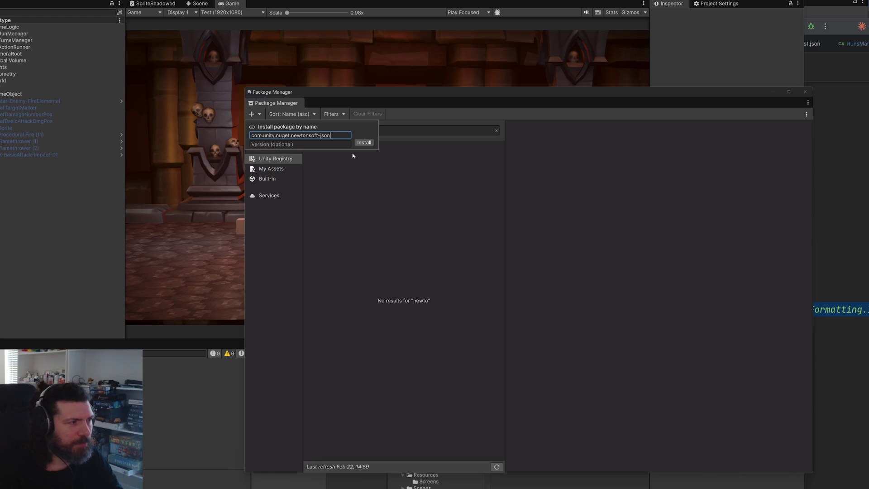
{"action": "left_click", "coordinate": [360, 143]}
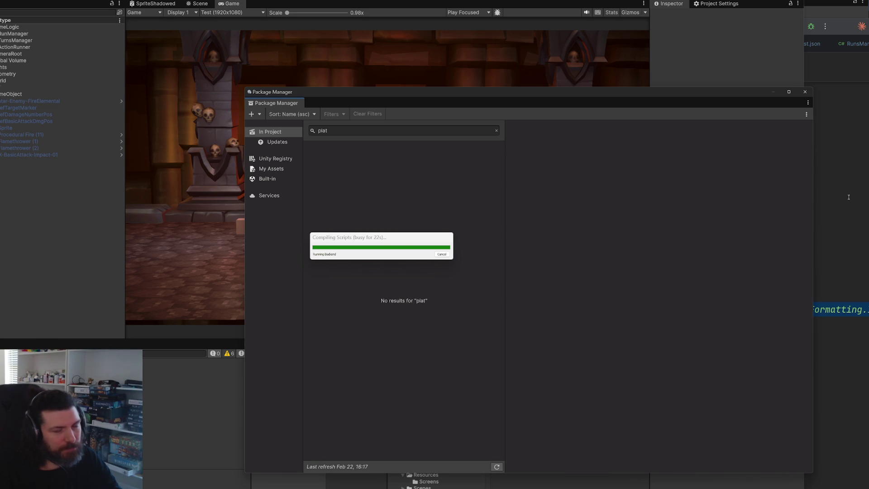
{"action": "left_click", "coordinate": [840, 232]}
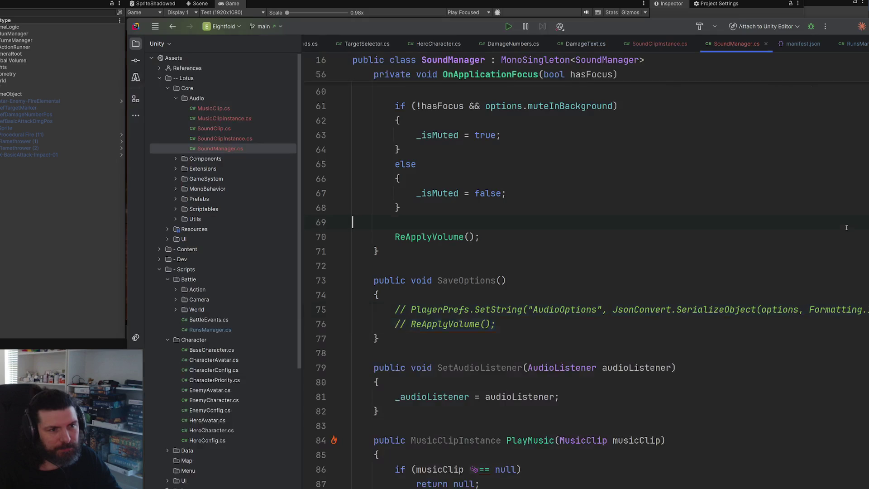
Uncomment lines 75–76 in SaveOptions and import Newtonsoft.Json for JsonConvert.
{"action": "left_click_drag", "start_coordinate": [496, 324], "coordinate": [399, 310]}
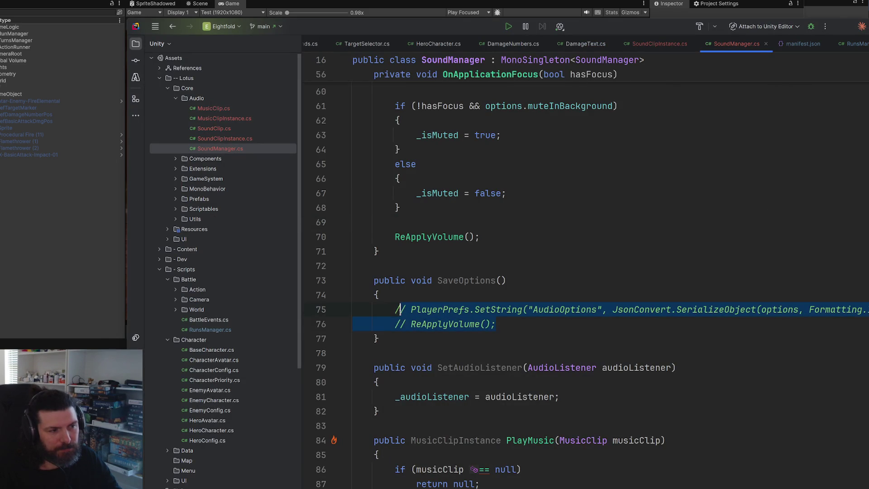
{"action": "key", "text": "shift+Left"}
{"action": "key", "text": "ctrl+slash"}
{"action": "left_click", "coordinate": [659, 286]}
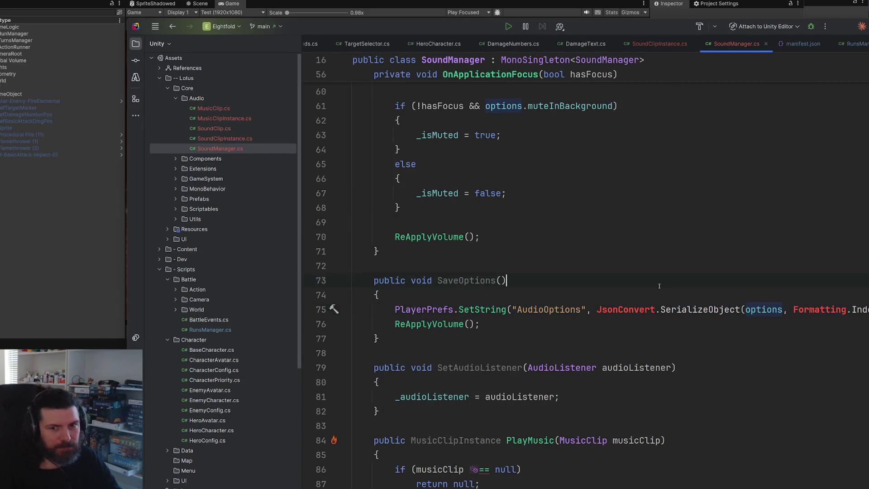
{"action": "left_click", "coordinate": [658, 313]}
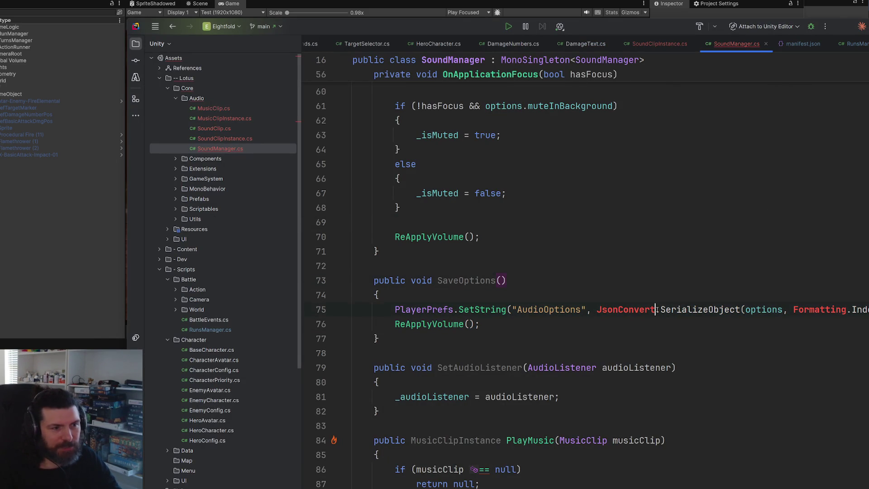
{"action": "key", "text": "alt+Return"}
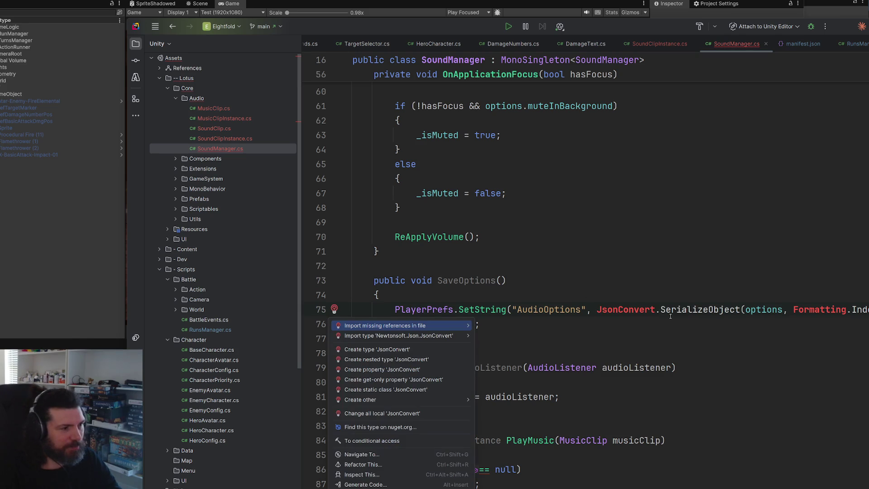
{"action": "key", "text": "Return"}
Uncomment the saved-options loading block on lines 44–50 in OnCreated.
{"action": "scroll", "coordinate": [712, 276], "scroll_direction": "up", "scroll_amount": 5}
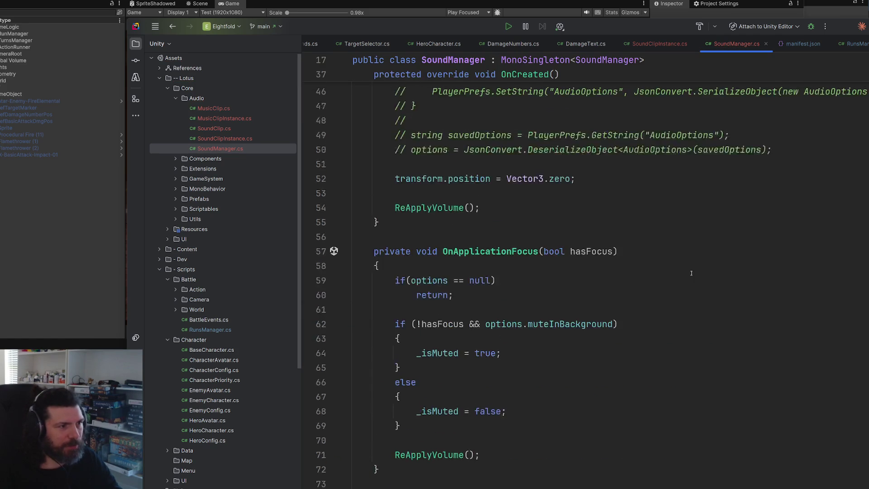
{"action": "mouse_move", "coordinate": [781, 300]}
{"action": "left_mouse_down"}
{"action": "mouse_move", "coordinate": [356, 235]}
{"action": "mouse_move", "coordinate": [352, 212]}
{"action": "left_mouse_up"}
{"action": "key", "text": "ctrl+slash"}
{"action": "left_click", "coordinate": [633, 281]}
{"action": "key", "text": "alt+Tab"}
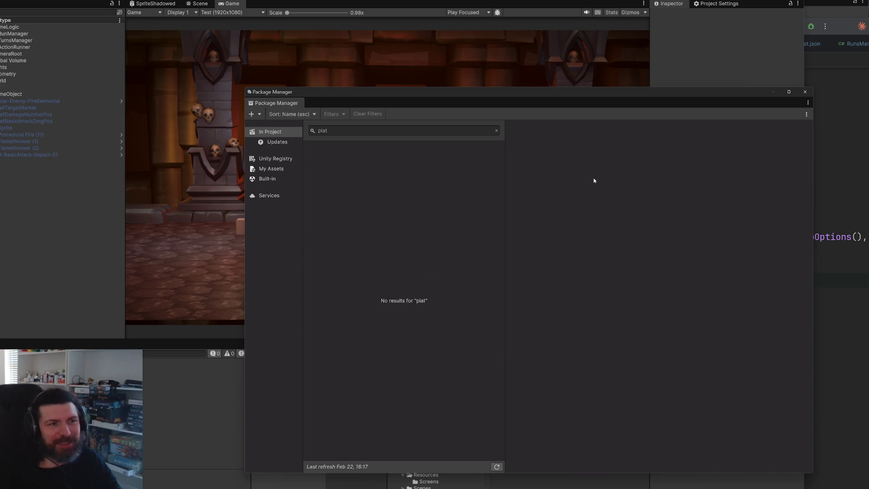
Close the Package Manager, play-test the battle scene, then return to SoundManager.cs.
{"action": "left_click", "coordinate": [805, 92]}
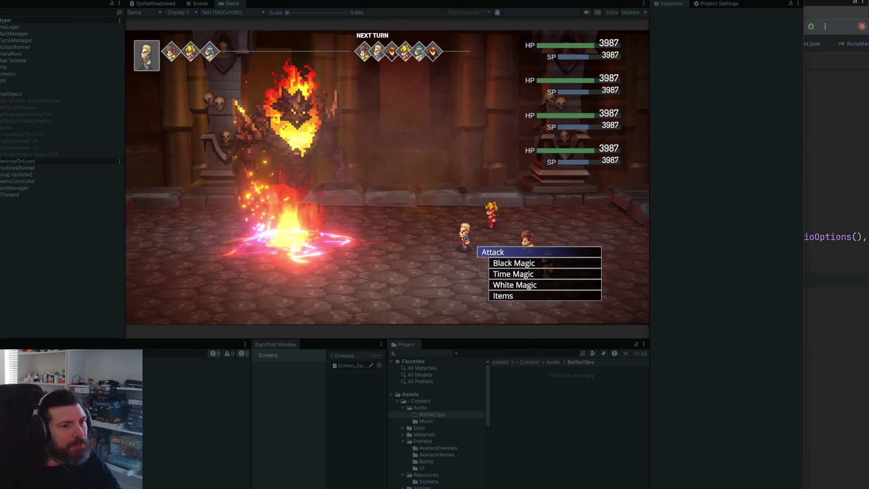
{"action": "key", "text": "alt+Tab"}
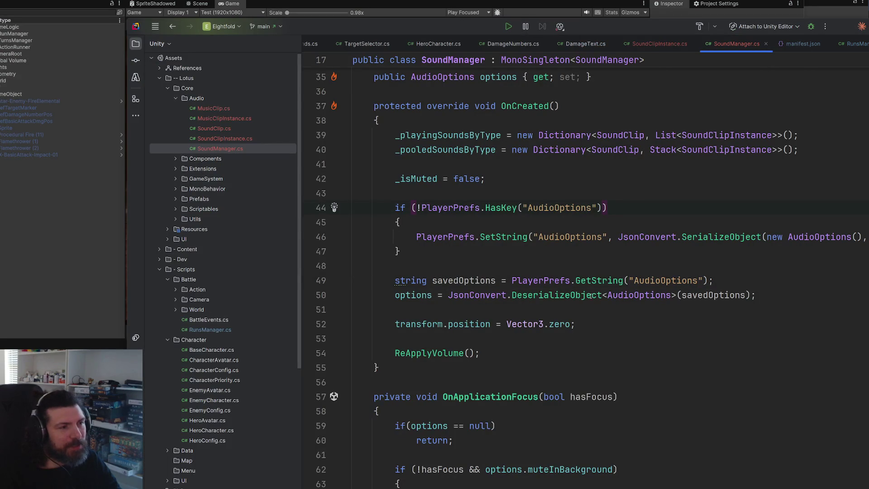
{"action": "scroll", "coordinate": [596, 295], "scroll_direction": "up", "scroll_amount": 5}
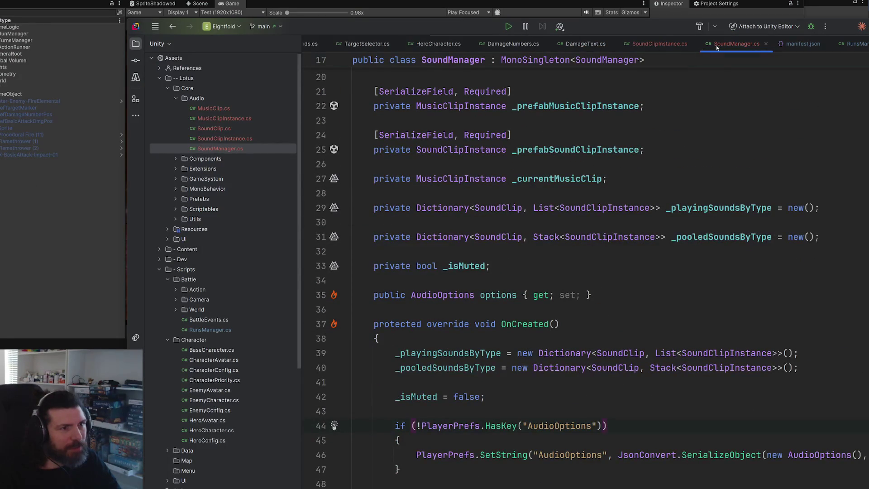
In RunsManager.cs, remove the SoundManager.I.PlayMusic(clipMusic); line from BeginMatch.
{"action": "left_click", "coordinate": [849, 44]}
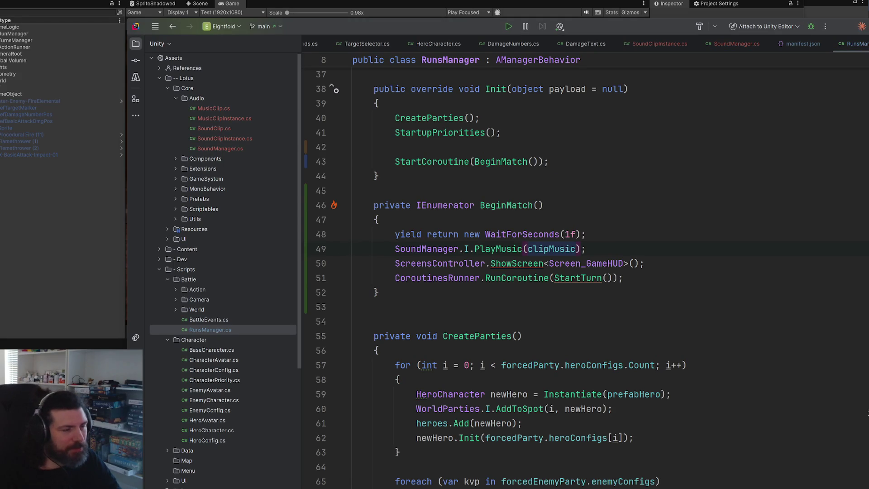
{"action": "left_click", "coordinate": [646, 321]}
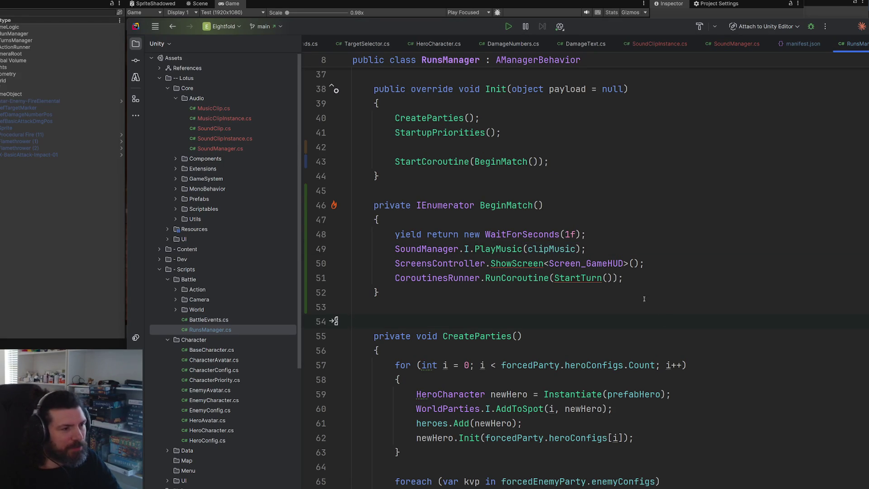
{"action": "scroll", "coordinate": [610, 270], "scroll_direction": "down", "scroll_amount": 2}
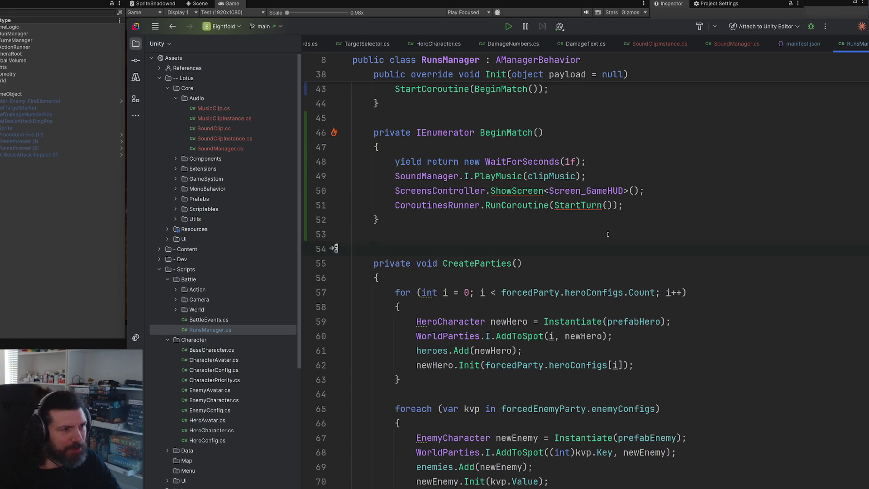
{"action": "scroll", "coordinate": [615, 238], "scroll_direction": "up", "scroll_amount": 2}
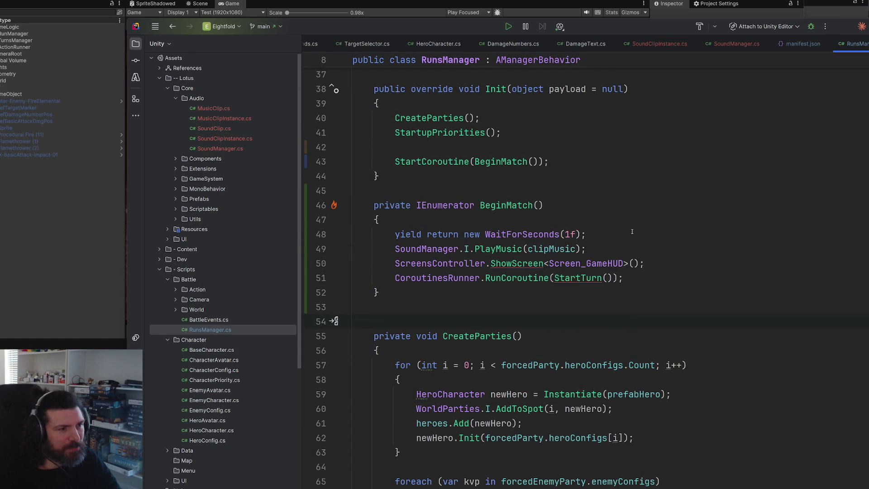
{"action": "left_click", "coordinate": [362, 249]}
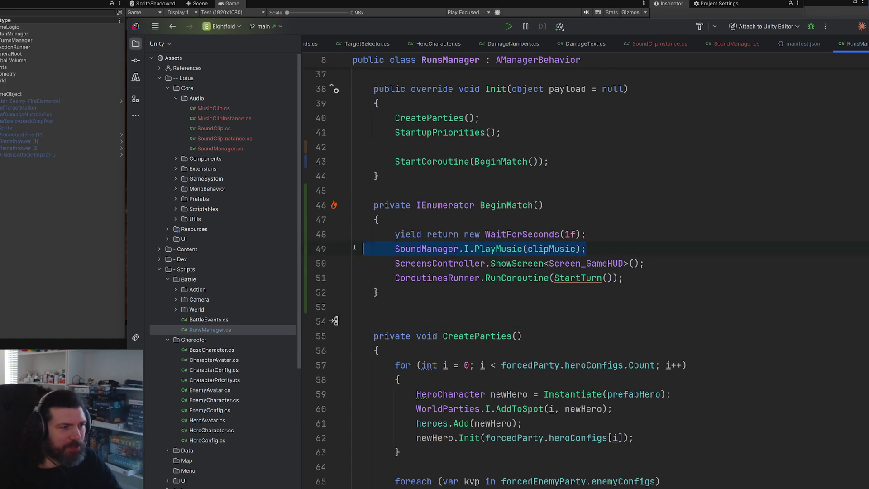
{"action": "key", "text": "Home"}
{"action": "key", "text": "shift+End"}
{"action": "key", "text": "Delete"}
Paste the PlayMusic(clipMusic) call above CreateParties() in Init and remove the blank line above StartCoroutine.
{"action": "left_click", "coordinate": [509, 117]}
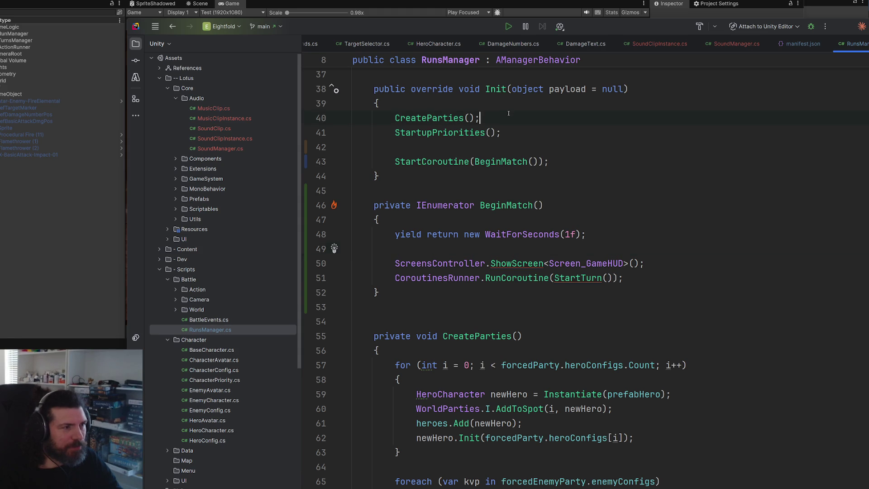
{"action": "key", "text": "Up"}
{"action": "key", "text": "Return"}
{"action": "type", "text": "SoundManager.I.PlayMusic(clipMusic);"}
{"action": "key", "text": "Down"}
{"action": "key", "text": "Down"}
{"action": "key", "text": "Down"}
{"action": "key", "text": "Delete"}
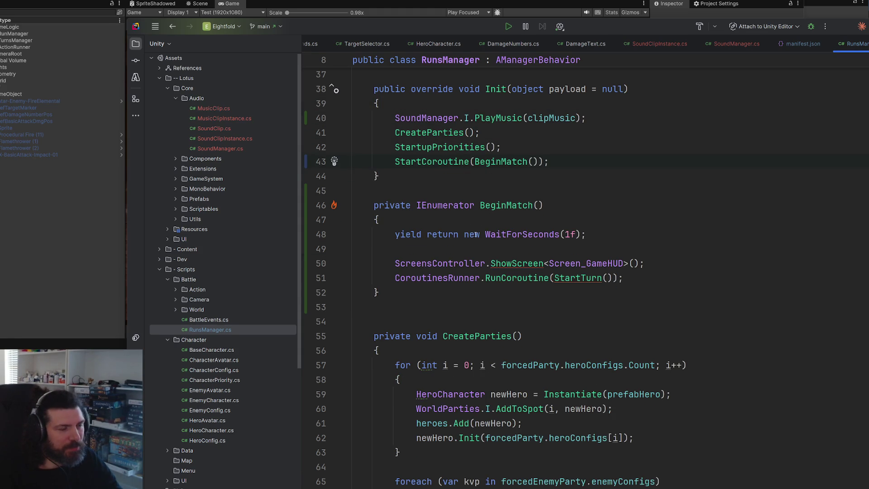
Delete the empty line left in BeginMatch and check its one-second wait.
{"action": "left_click", "coordinate": [602, 249]}
{"action": "key", "text": "Delete"}
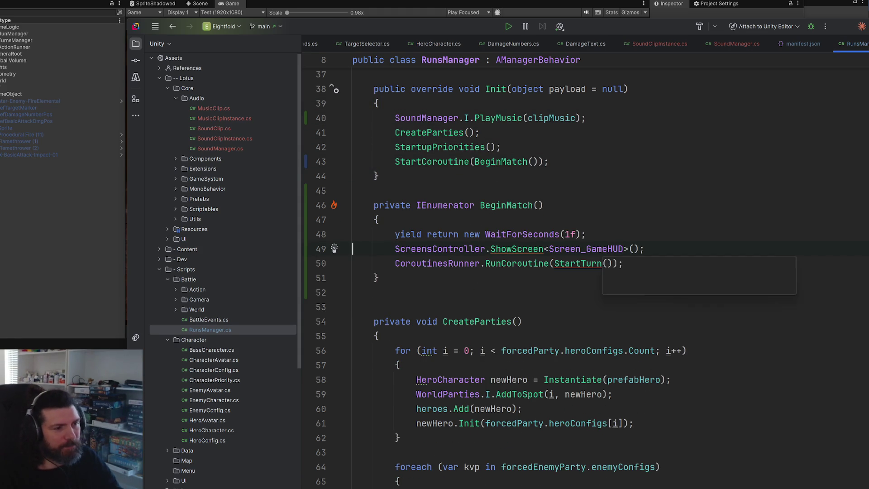
{"action": "scroll", "coordinate": [600, 265], "scroll_direction": "down", "scroll_amount": 2}
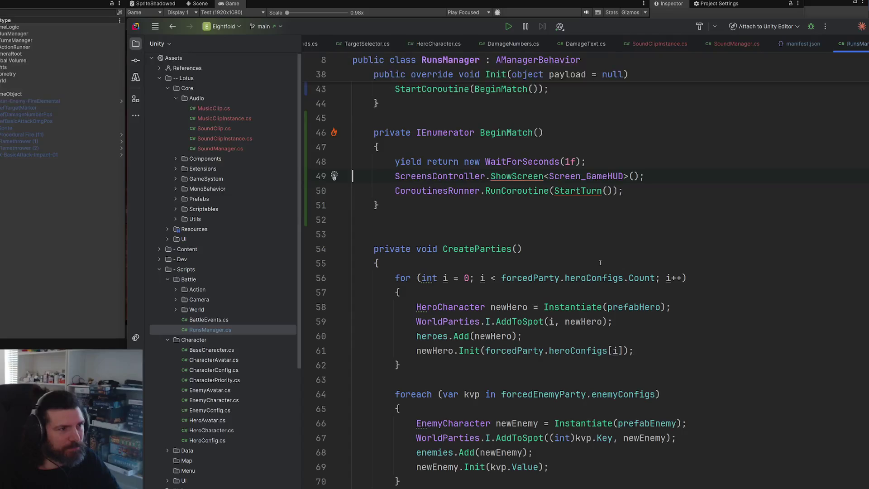
{"action": "scroll", "coordinate": [599, 226], "scroll_direction": "up", "scroll_amount": 2}
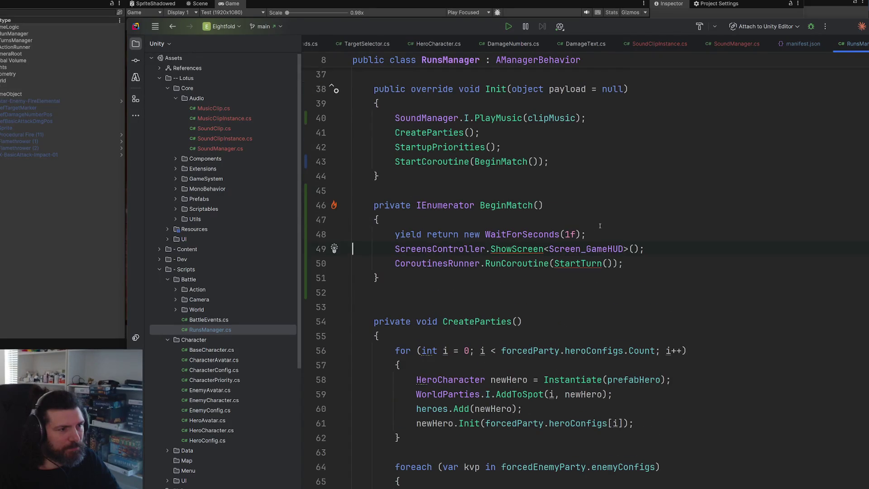
{"action": "left_click", "coordinate": [566, 234]}
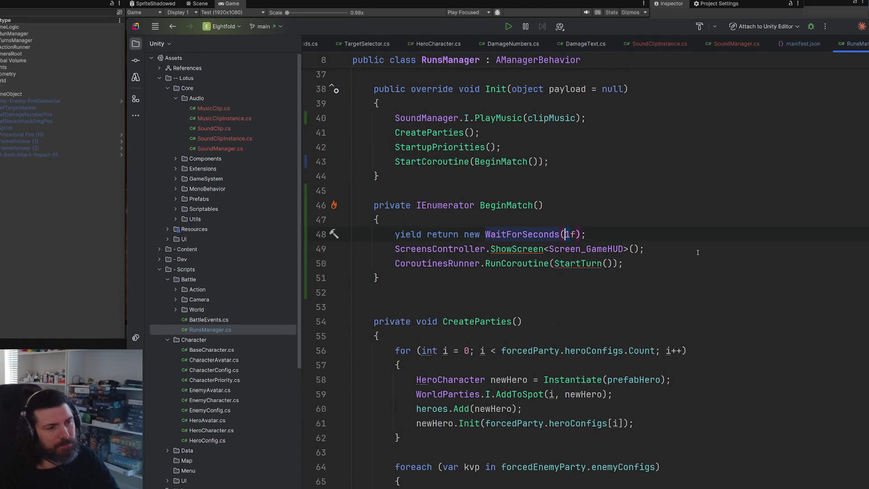
{"action": "key", "text": "alt+Tab"}
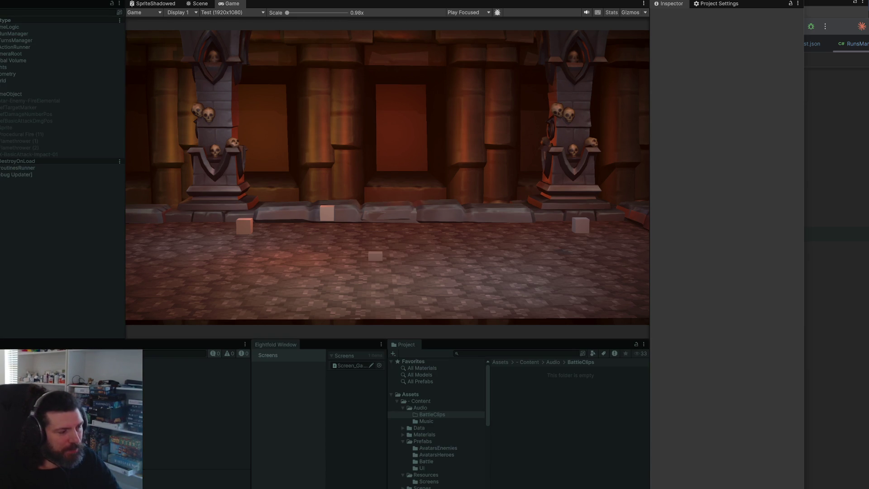
{"action": "key", "text": "alt+Tab"}
{"action": "key", "text": "F5"}
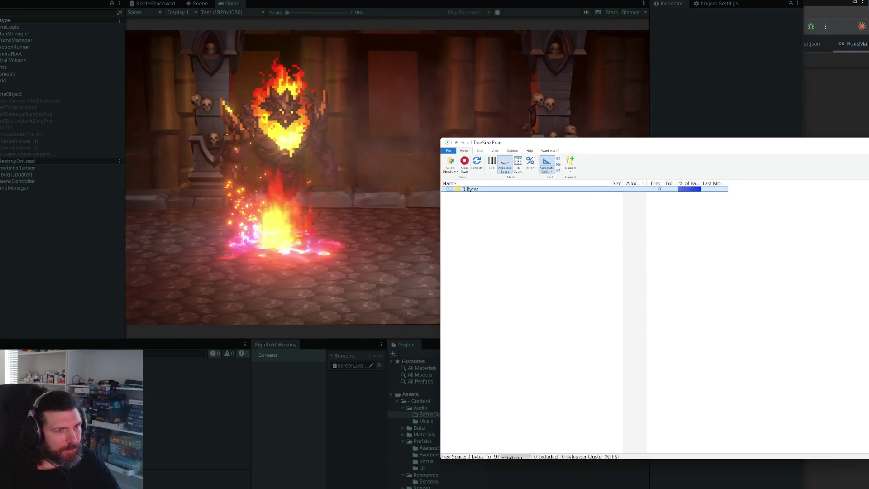
{"action": "key", "text": "alt+Tab"}
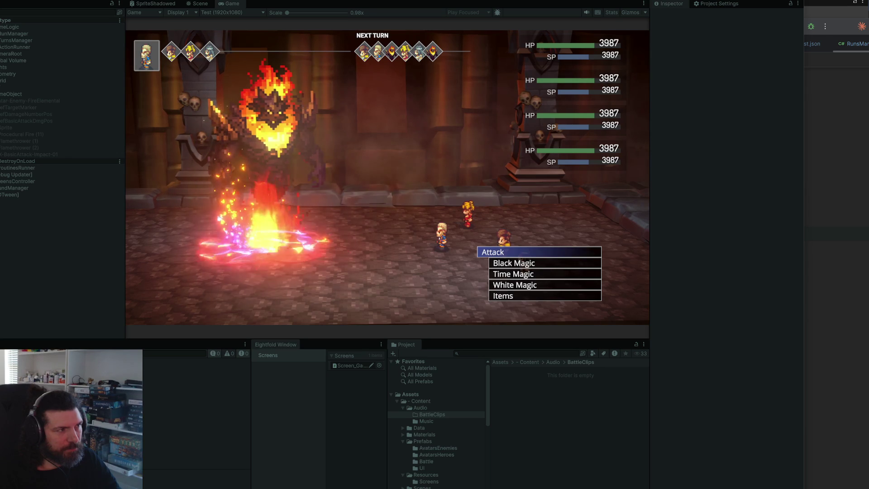
{"action": "key", "text": "ctrl+p"}
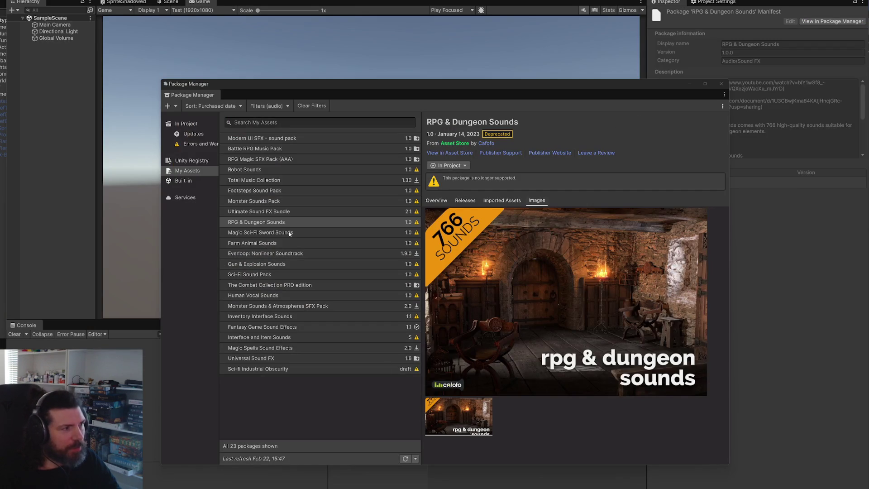
{"action": "left_click", "coordinate": [274, 213]}
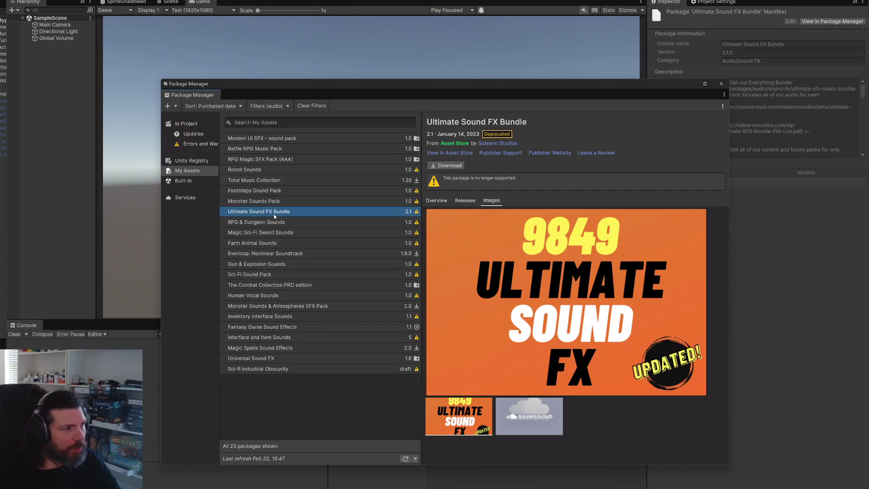
Browse the purchased audio packs, from Footsteps Sound Pack up to Battle RPG Music Pack.
{"action": "key", "text": "Up"}
{"action": "key", "text": "Up"}
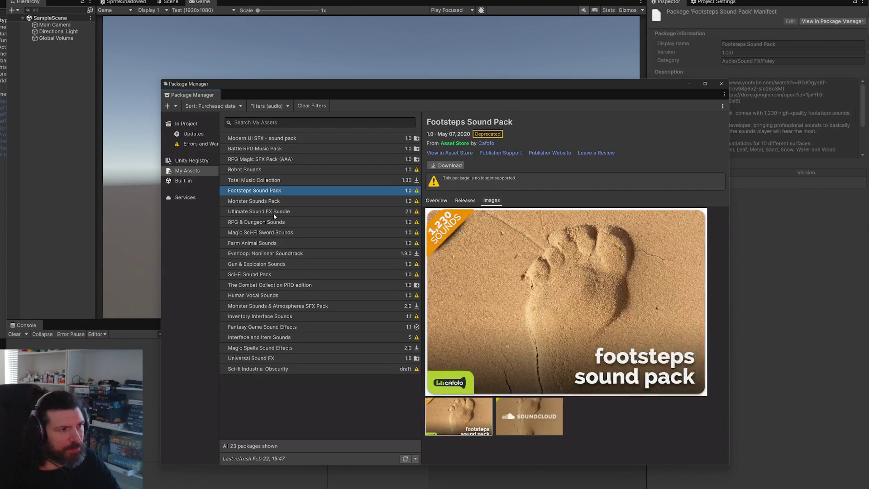
{"action": "key", "text": "Up"}
{"action": "key", "text": "Up"}
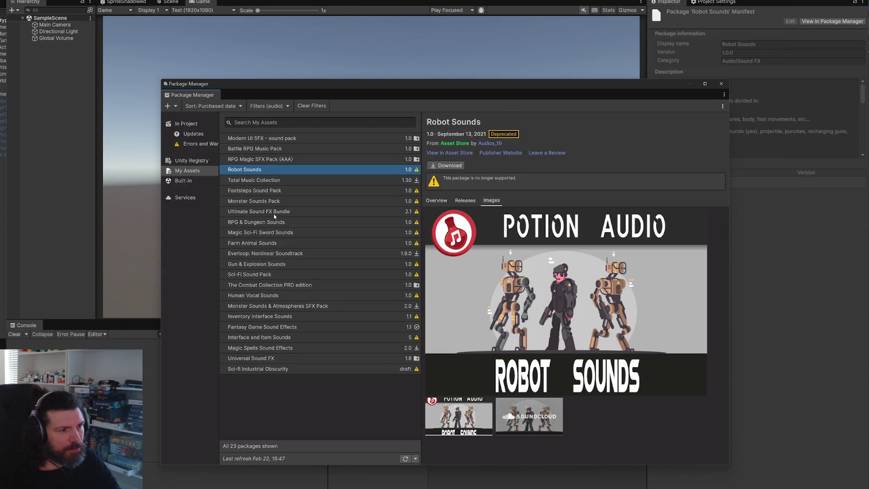
{"action": "key", "text": "Up"}
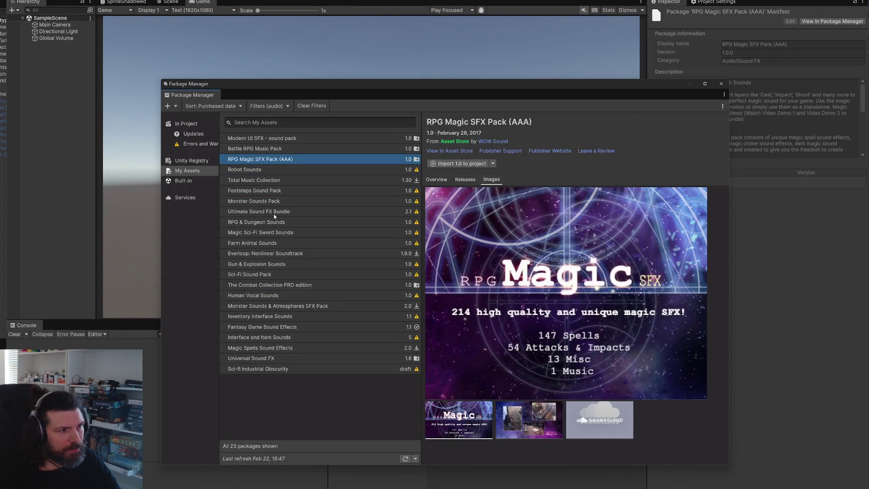
{"action": "key", "text": "Down"}
{"action": "key", "text": "Up"}
{"action": "key", "text": "Up"}
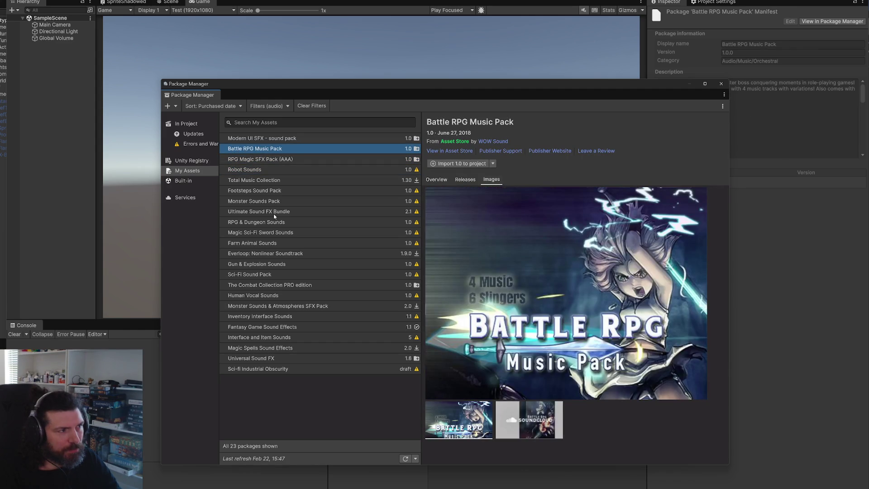
{"action": "key", "text": "Up"}
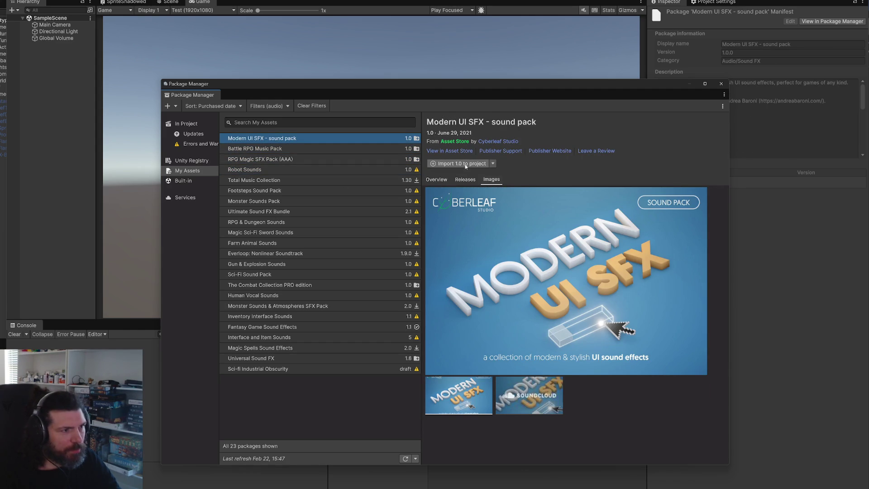
Import all files of the Modern UI SFX pack and show the Cyberleaf - Modern UI SFX folder.
{"action": "left_click", "coordinate": [458, 163]}
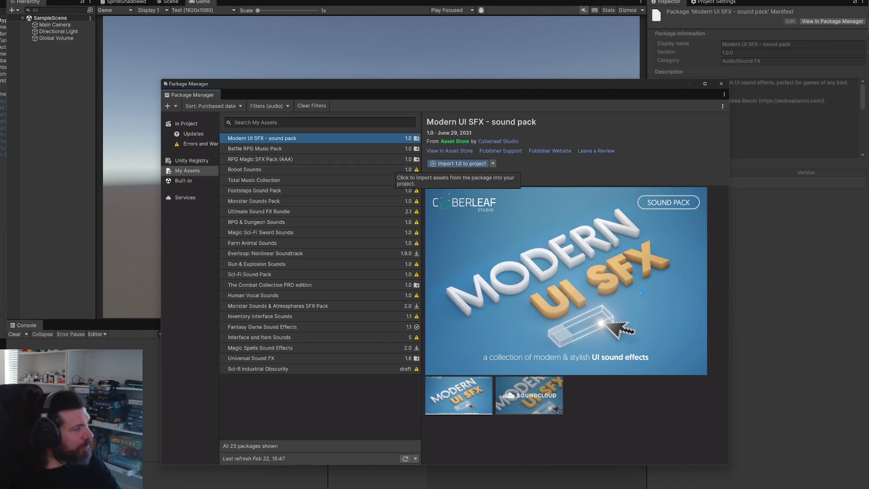
{"action": "key", "text": "Return"}
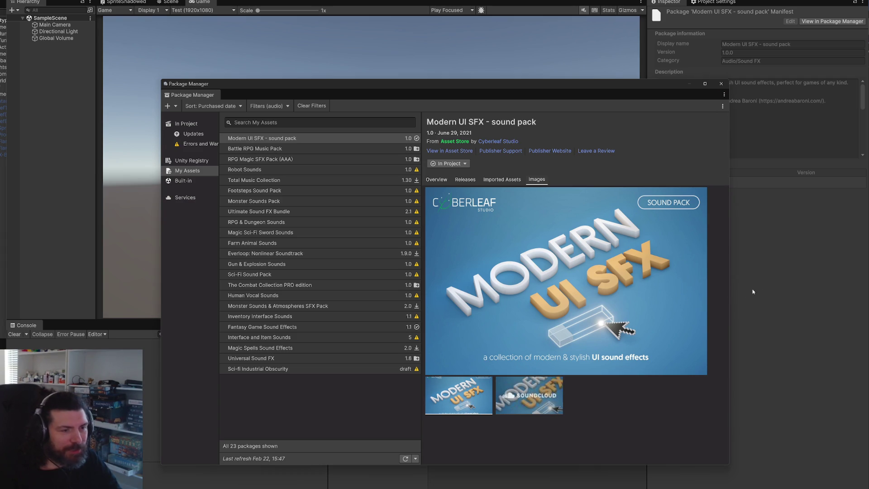
{"action": "left_click", "coordinate": [721, 84]}
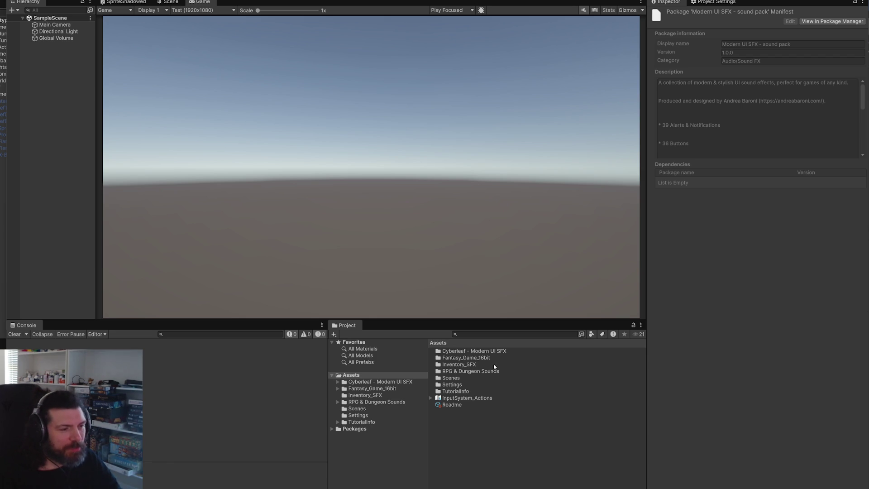
{"action": "left_click", "coordinate": [412, 381]}
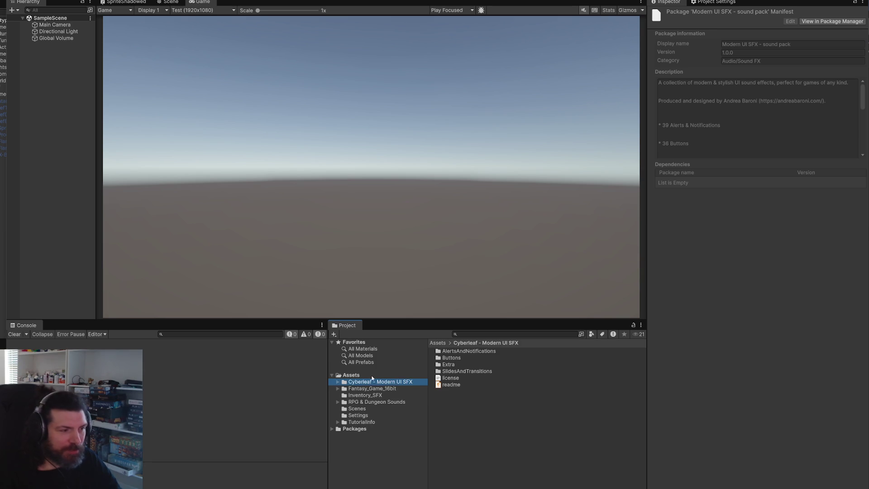
Preview Error1, GenericNotification1 and GenericNotification3 in AlertsAndNotifications, then show Fantasy_Game_16bit.
{"action": "left_click", "coordinate": [463, 352]}
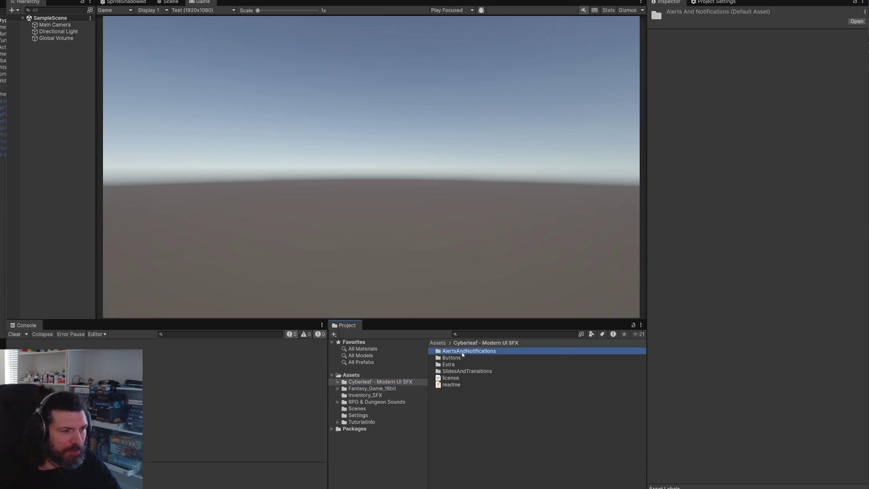
{"action": "double_click", "coordinate": [462, 354]}
{"action": "left_click", "coordinate": [459, 354]}
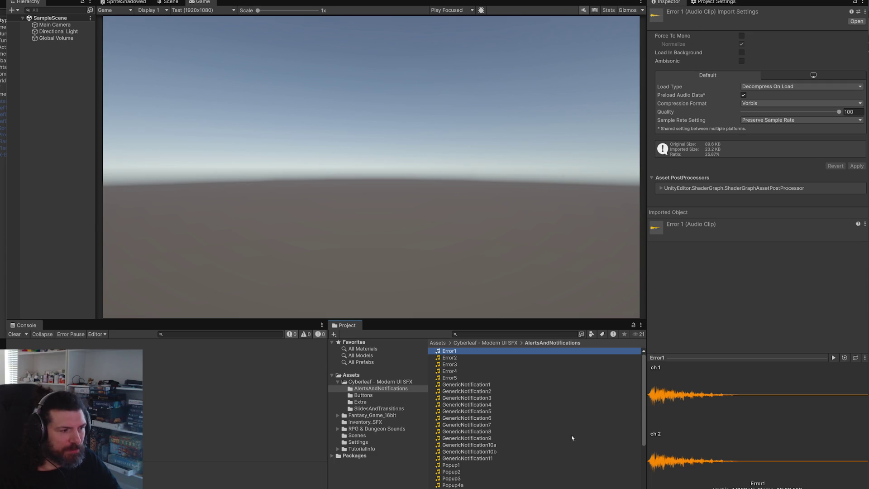
{"action": "left_click", "coordinate": [833, 358]}
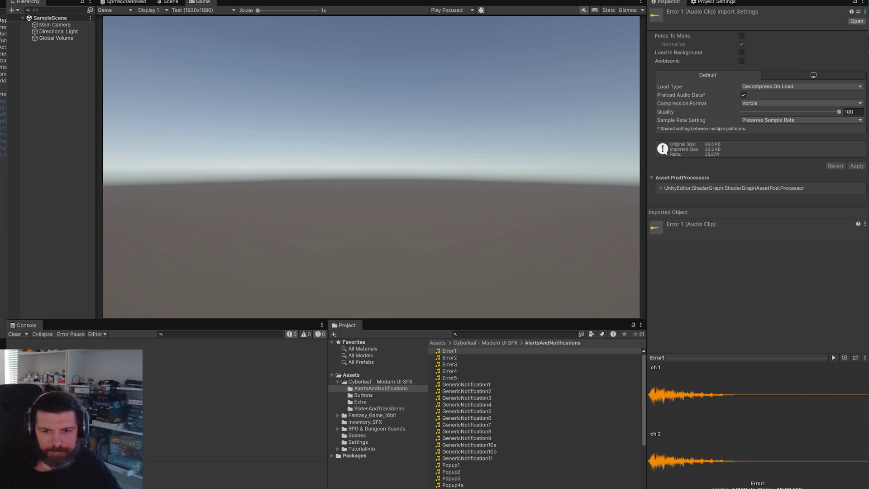
{"action": "left_click", "coordinate": [518, 386]}
{"action": "left_click", "coordinate": [834, 358]}
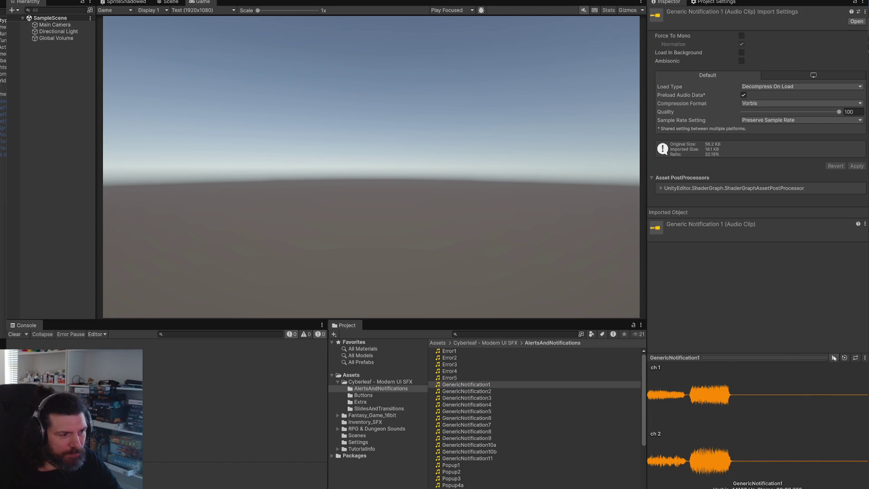
{"action": "left_click", "coordinate": [630, 398]}
{"action": "left_click", "coordinate": [835, 358]}
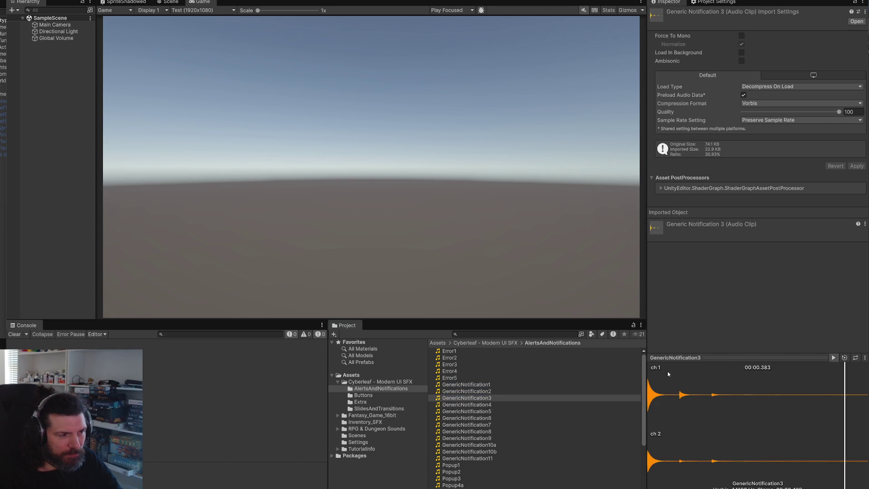
{"action": "left_click", "coordinate": [367, 415]}
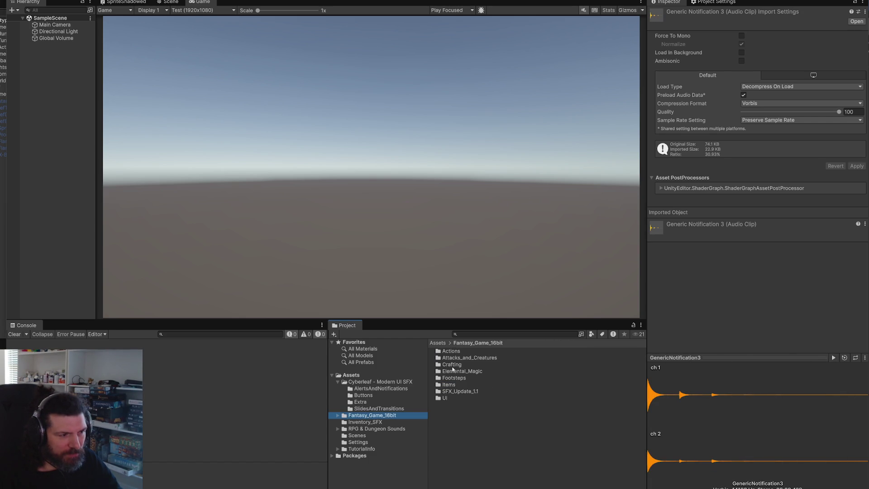
In the Actions folder, preview Backpack_Open, Book_Page_Turn_2, Collect_Stone_D and Door_Close.
{"action": "double_click", "coordinate": [453, 352]}
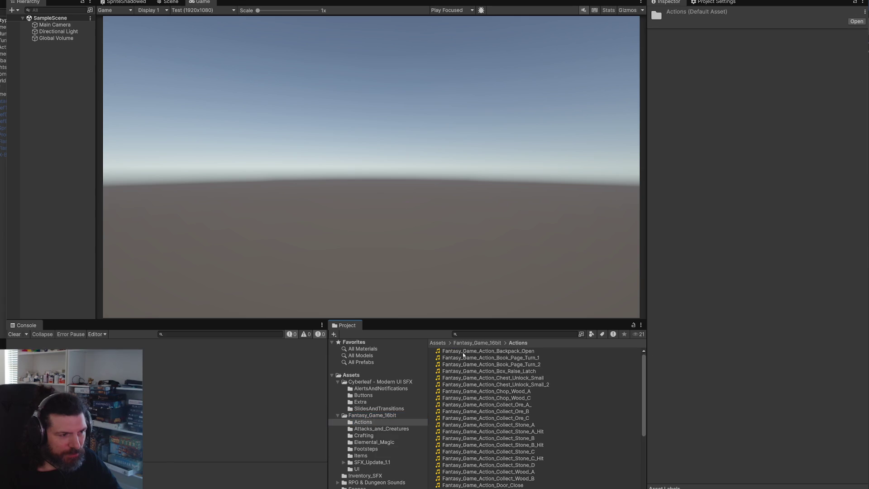
{"action": "left_click", "coordinate": [508, 351]}
{"action": "left_click", "coordinate": [833, 358]}
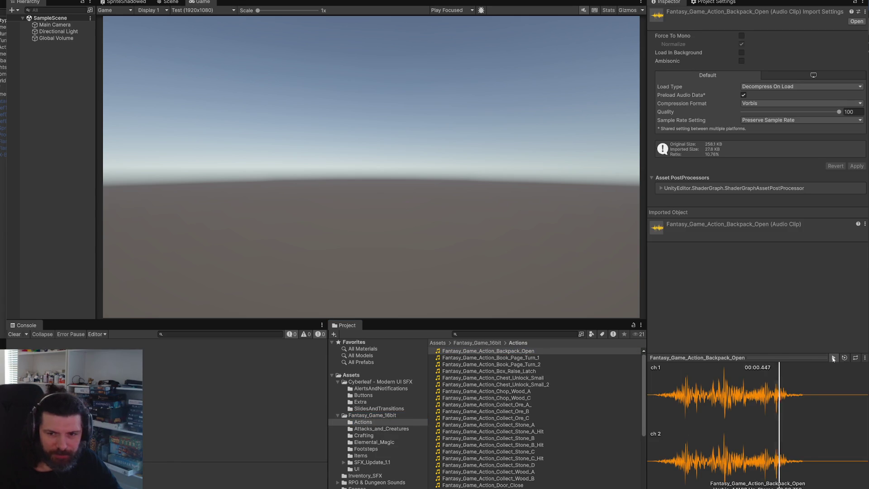
{"action": "left_click", "coordinate": [834, 358]}
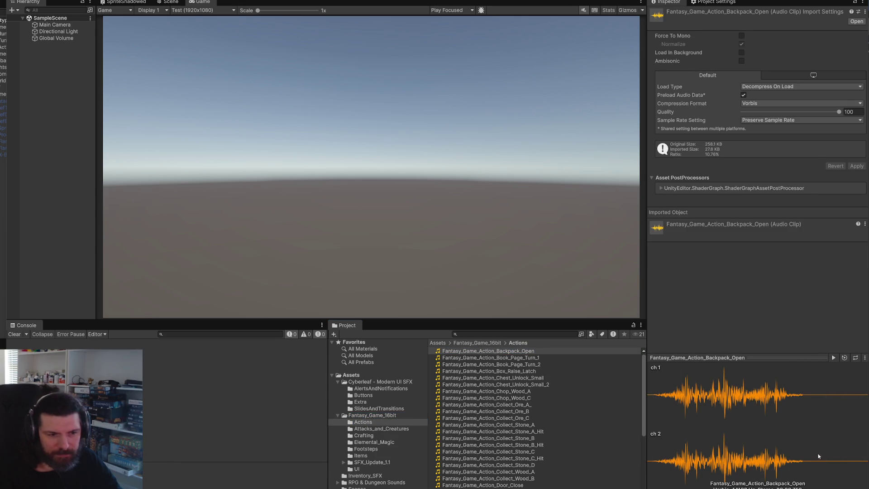
{"action": "left_click", "coordinate": [517, 365]}
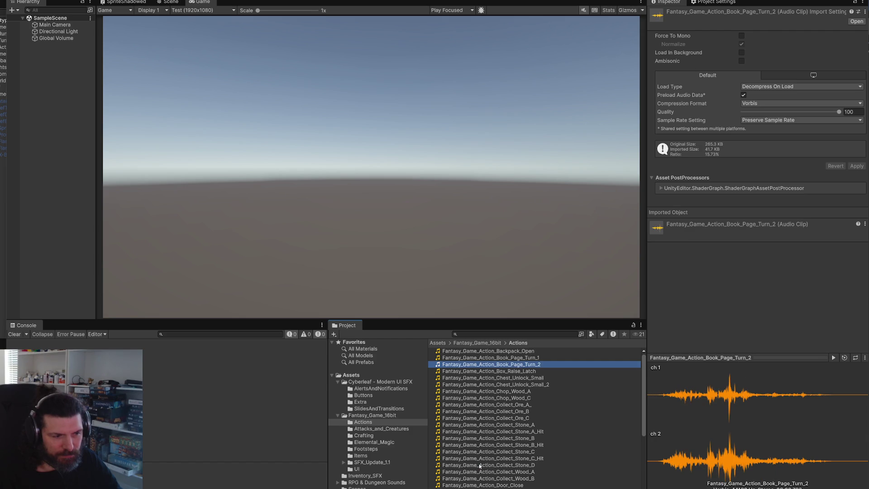
{"action": "left_click", "coordinate": [480, 466]}
{"action": "left_click", "coordinate": [838, 358]}
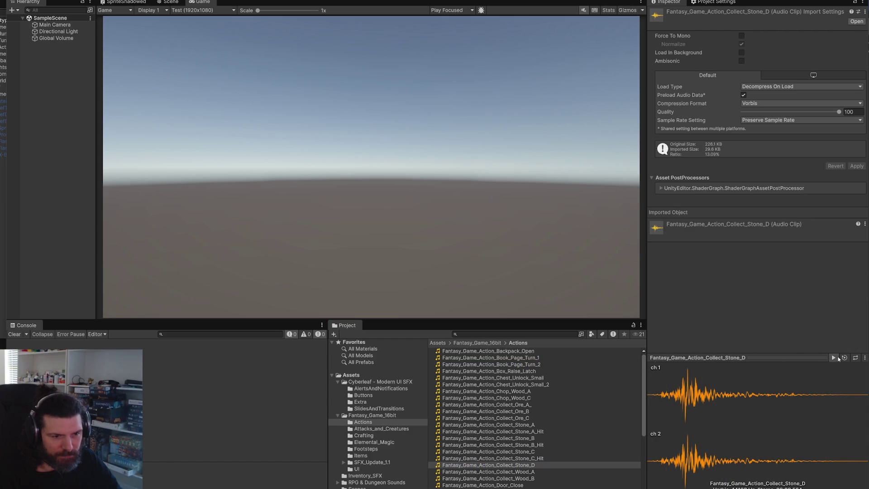
{"action": "scroll", "coordinate": [521, 434], "scroll_direction": "down", "scroll_amount": 2}
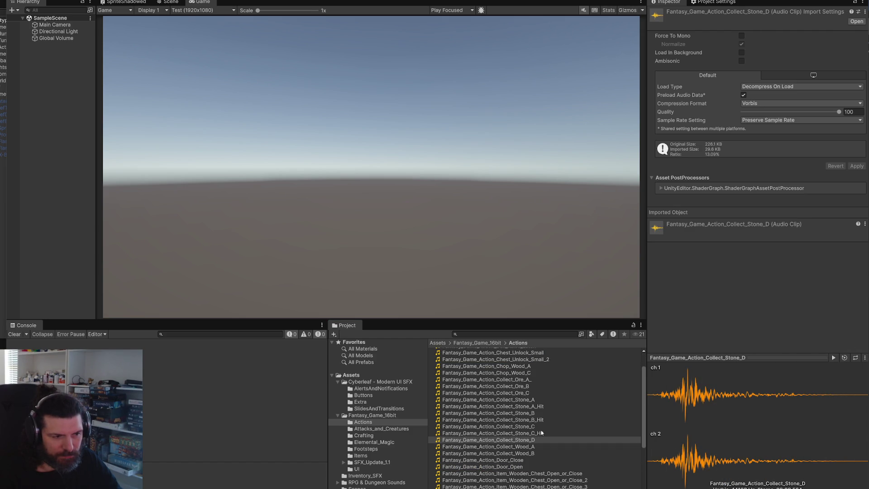
{"action": "left_click", "coordinate": [524, 460]}
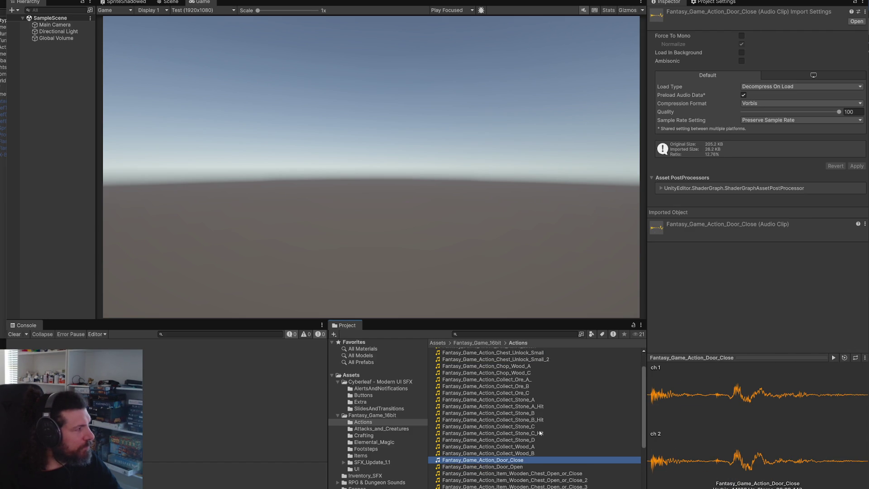
{"action": "left_click", "coordinate": [834, 357]}
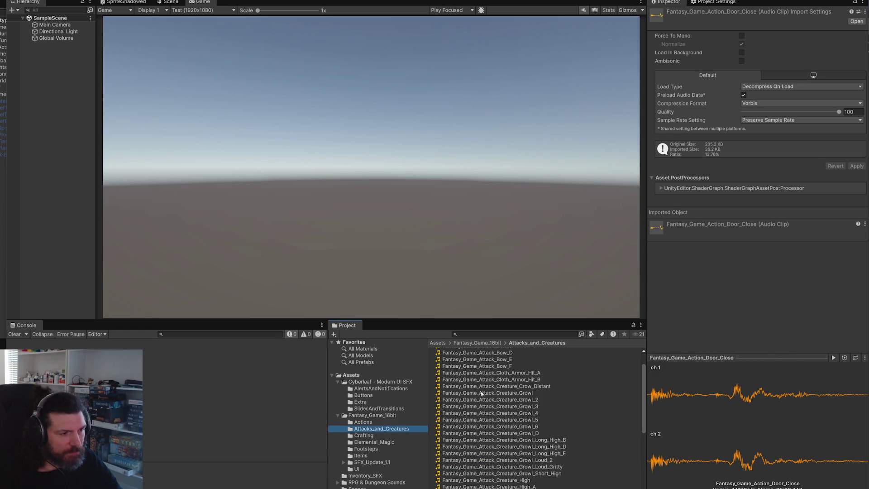
{"action": "scroll", "coordinate": [481, 394], "scroll_direction": "up", "scroll_amount": 3}
Audition the Weapon_Impact and Skill_Upgrade clips in Attacks_and_Creatures.
{"action": "left_click", "coordinate": [513, 358]}
{"action": "scroll", "coordinate": [557, 424], "scroll_direction": "down", "scroll_amount": 10}
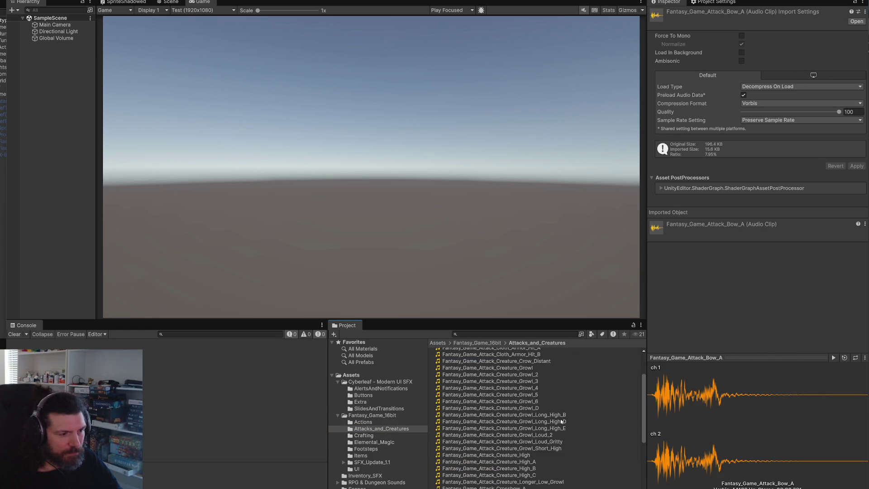
{"action": "scroll", "coordinate": [547, 432], "scroll_direction": "down", "scroll_amount": 1}
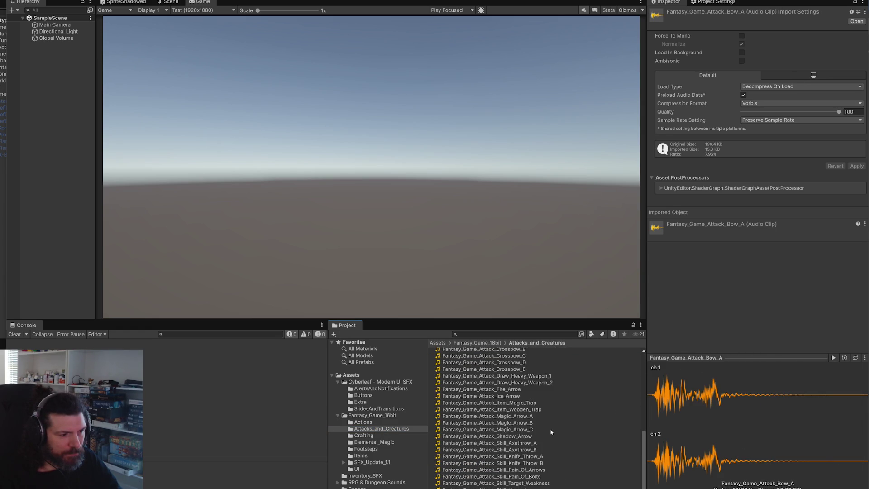
{"action": "left_click", "coordinate": [532, 488]}
{"action": "left_click", "coordinate": [834, 358]}
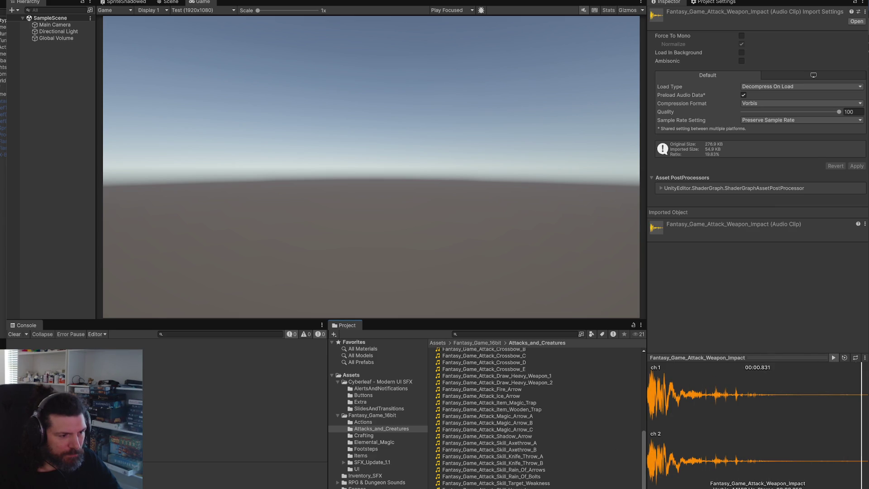
{"action": "key", "text": "Down"}
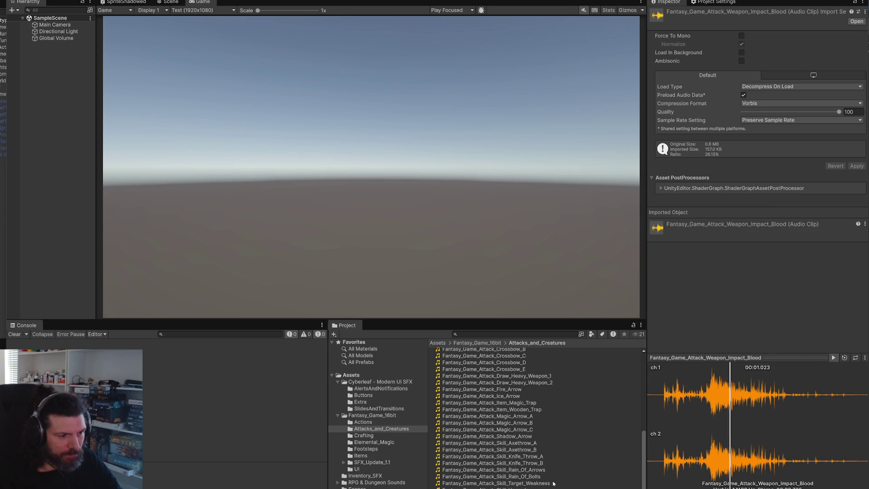
{"action": "key", "text": "Up"}
{"action": "left_click", "coordinate": [834, 358]}
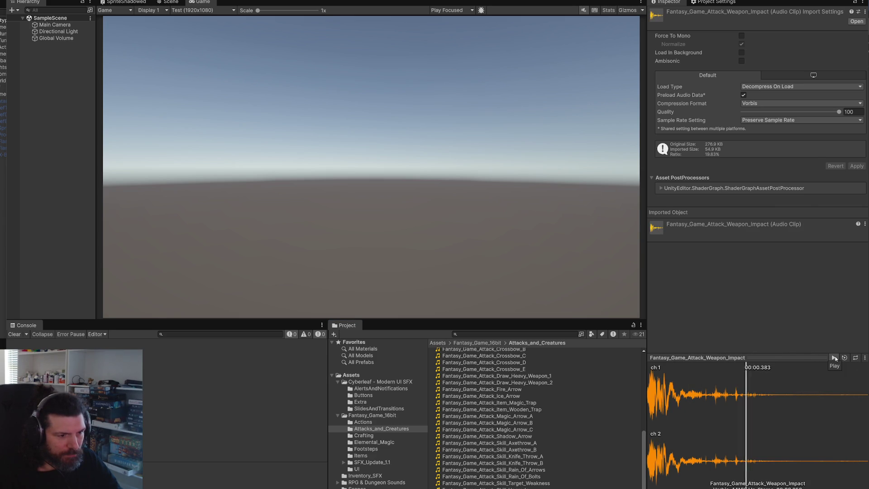
{"action": "left_click", "coordinate": [834, 358]}
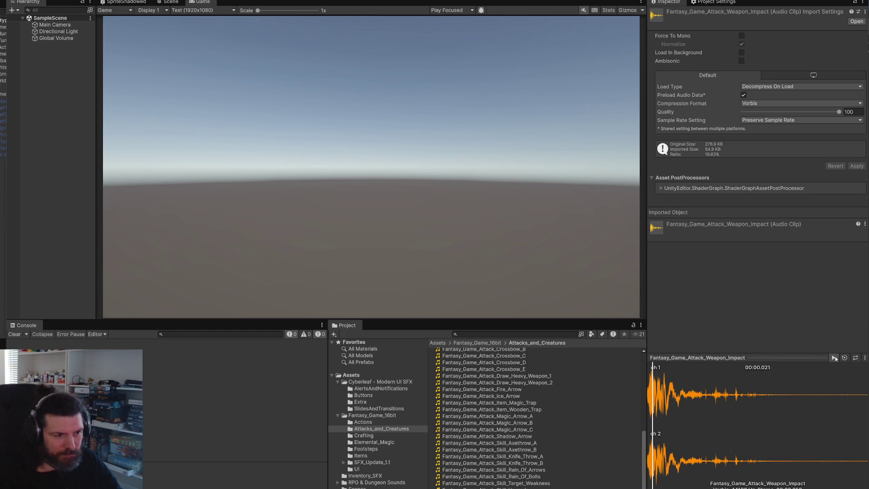
{"action": "left_click", "coordinate": [834, 357]}
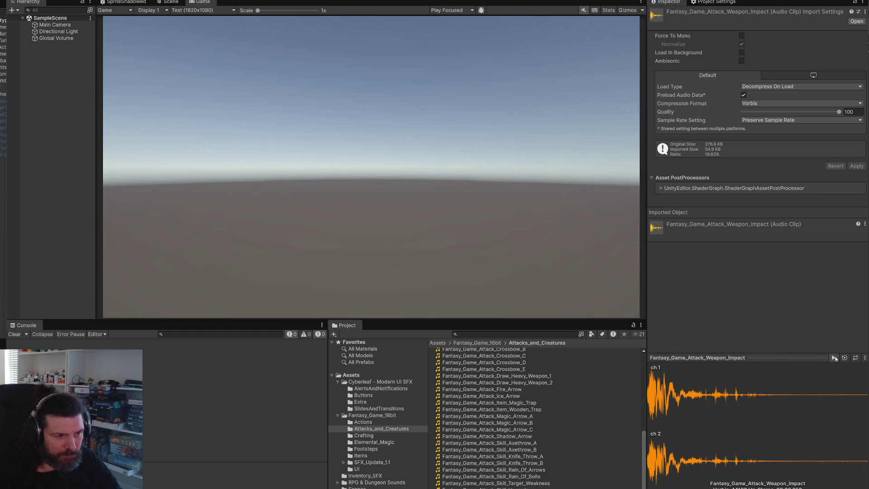
{"action": "key", "text": "Up"}
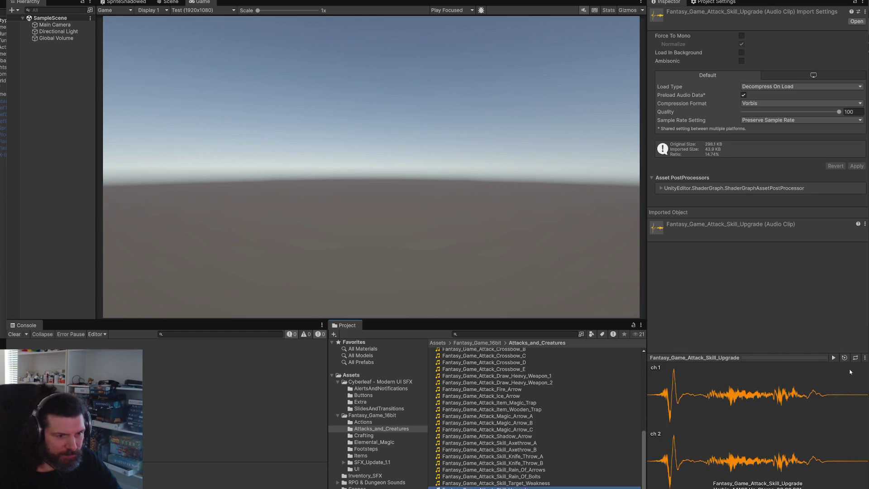
{"action": "left_click", "coordinate": [834, 357]}
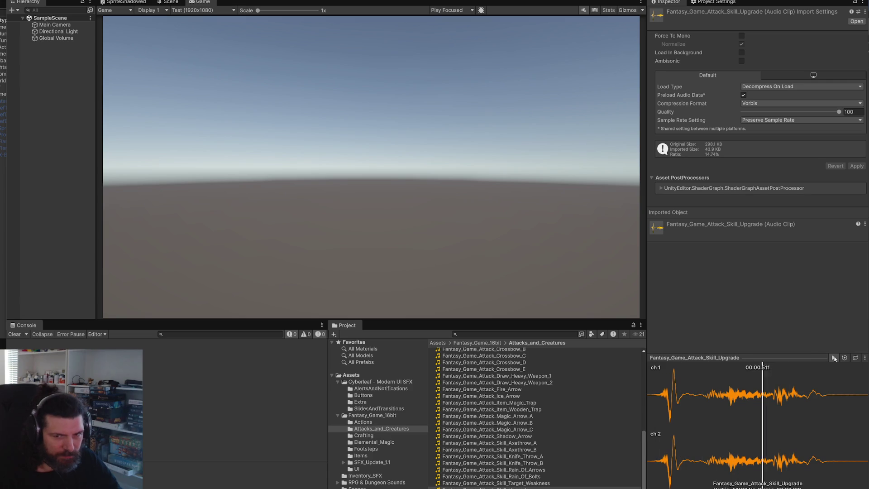
{"action": "left_click", "coordinate": [834, 358]}
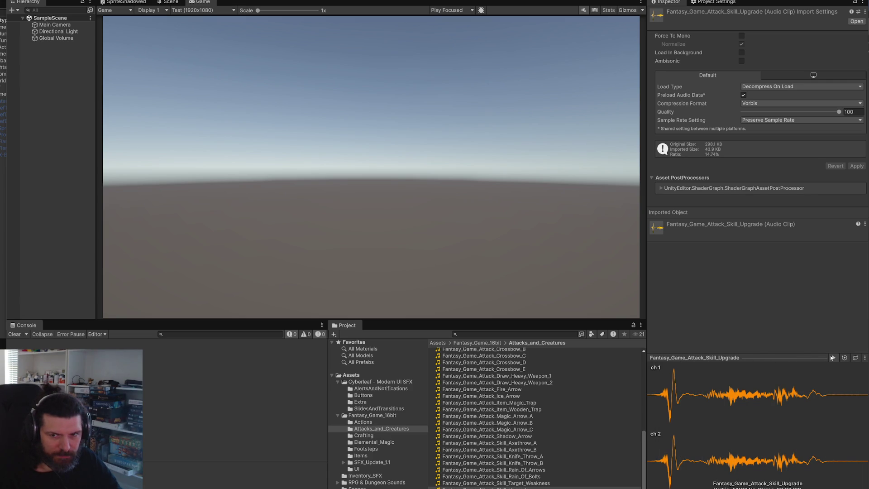
Browse the Crafting, Elemental_Magic, Footsteps and Items folders, then open SFX_Update_1.1 > Weapons.
{"action": "left_click", "coordinate": [358, 435]}
{"action": "left_click", "coordinate": [362, 442]}
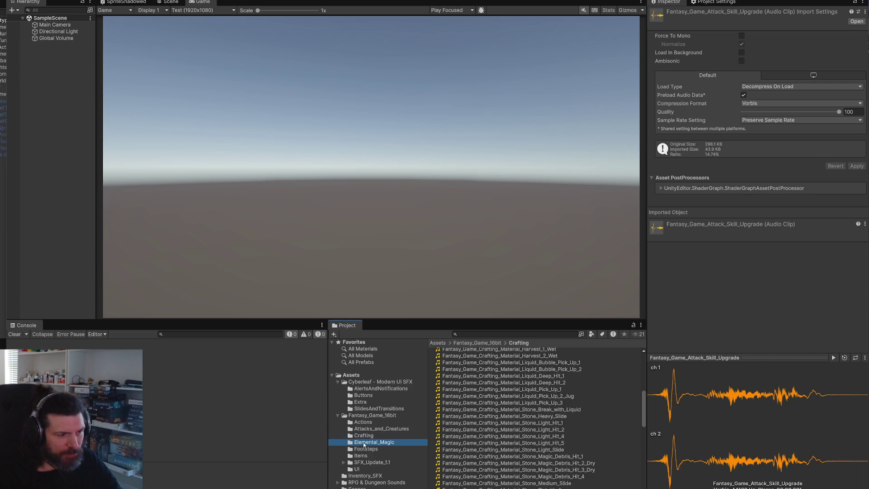
{"action": "scroll", "coordinate": [478, 484], "scroll_direction": "down", "scroll_amount": 5}
{"action": "left_click", "coordinate": [366, 449]}
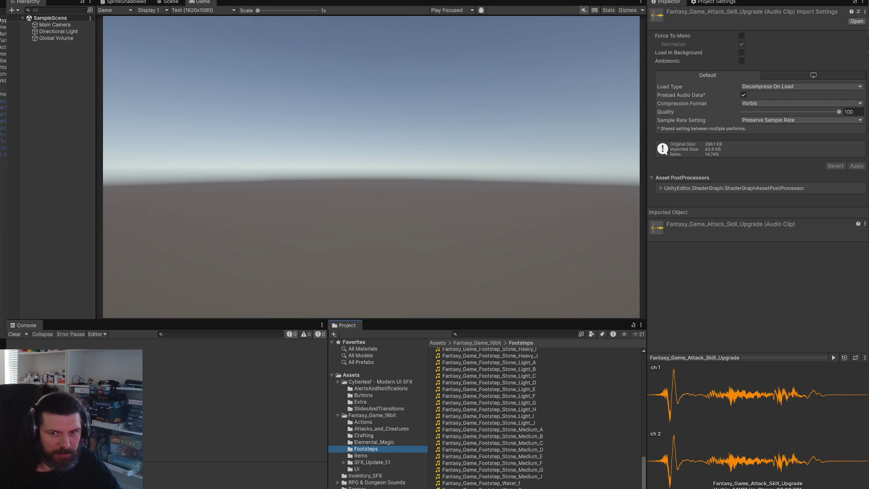
{"action": "left_click", "coordinate": [380, 457]}
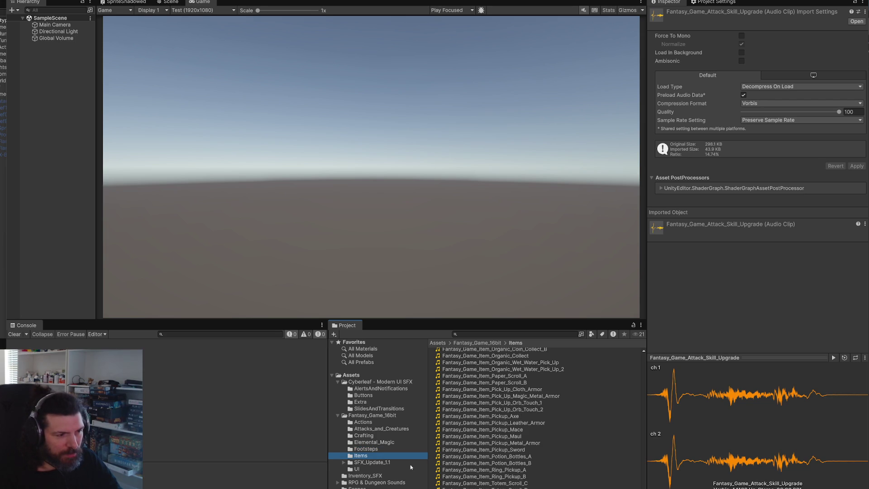
{"action": "left_click", "coordinate": [387, 463]}
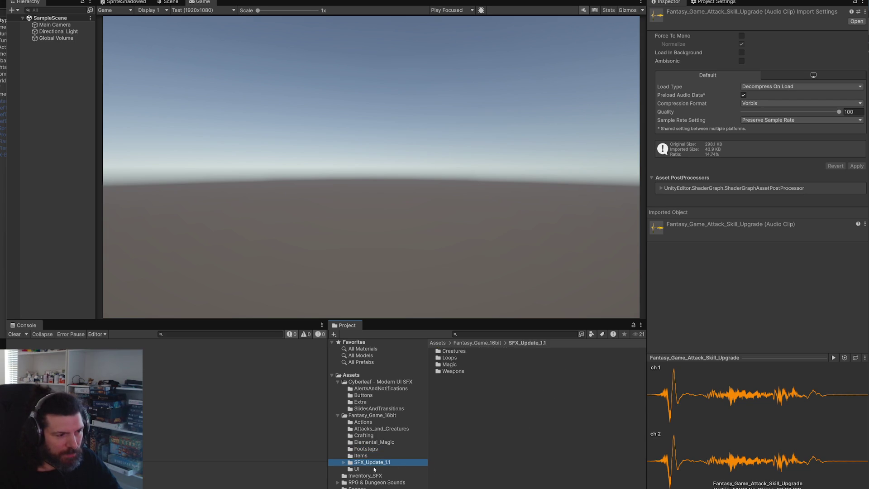
{"action": "left_click", "coordinate": [344, 462]}
{"action": "left_click", "coordinate": [370, 487]}
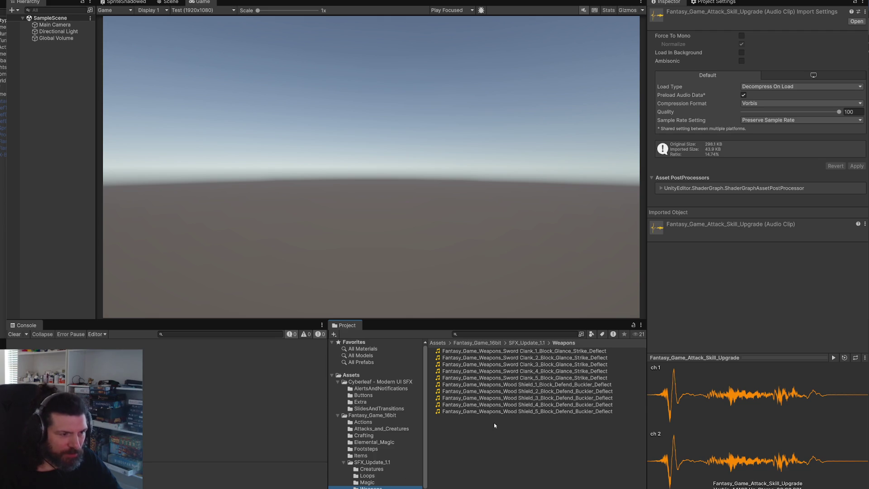
Preview the Wood Shield clip and the first three Sword Clank clips.
{"action": "left_click", "coordinate": [495, 412]}
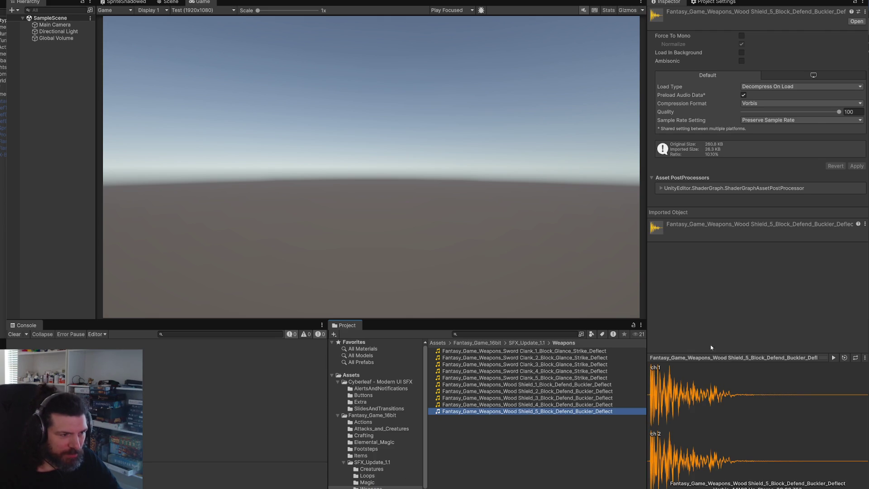
{"action": "left_click", "coordinate": [502, 351]}
{"action": "left_click", "coordinate": [833, 358]}
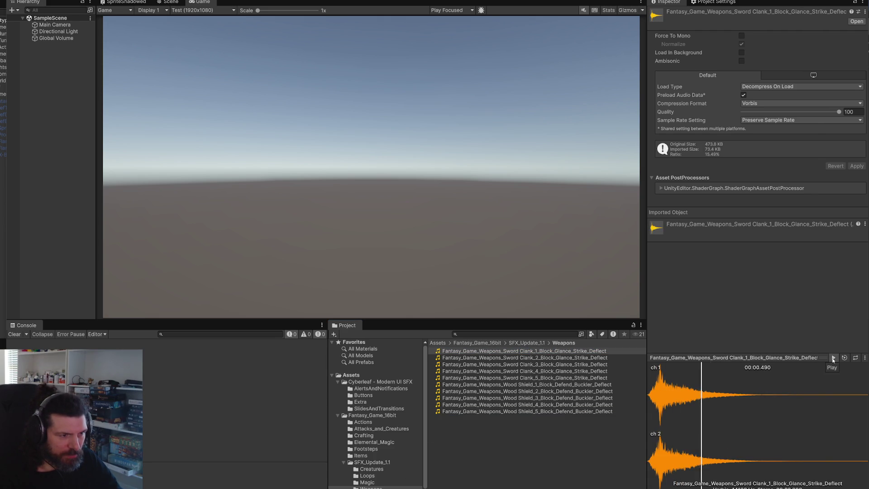
{"action": "left_click", "coordinate": [555, 358]}
{"action": "left_click", "coordinate": [555, 365]}
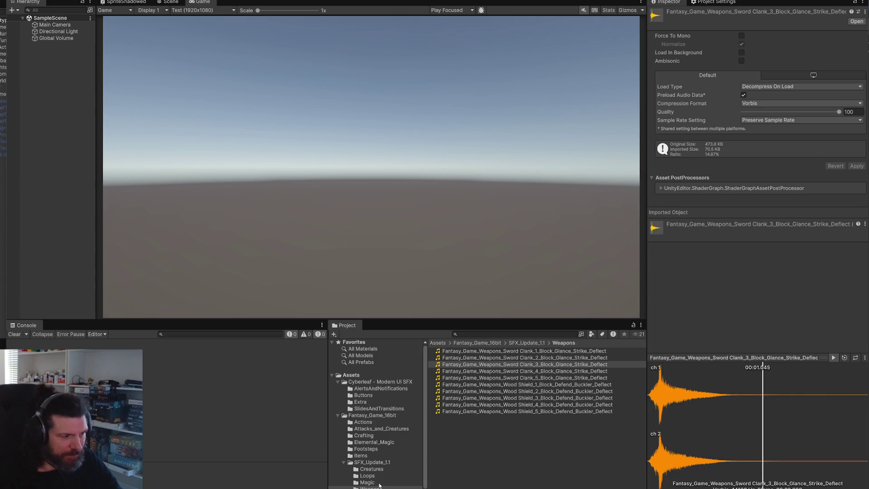
Preview the Dark Magic cast clip in Magic, then open RPG & Dungeon Sounds.
{"action": "left_click", "coordinate": [380, 476]}
{"action": "left_click", "coordinate": [379, 482]}
{"action": "left_click", "coordinate": [519, 371]}
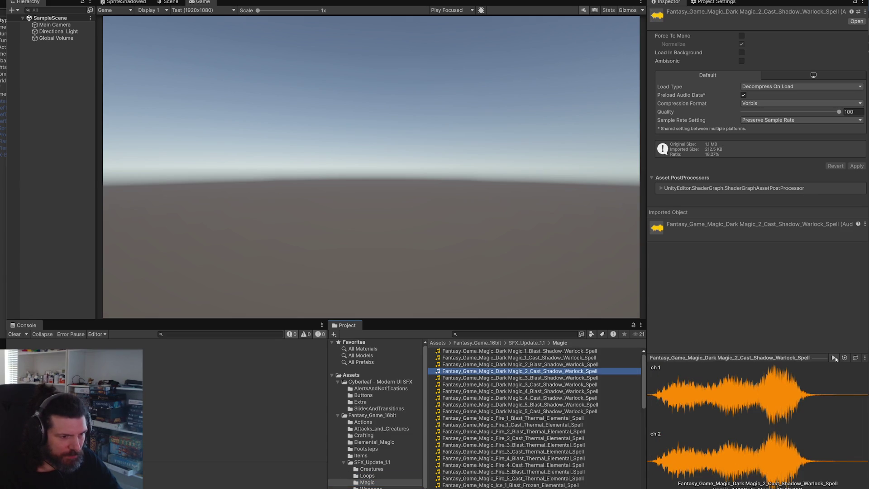
{"action": "left_click", "coordinate": [834, 357]}
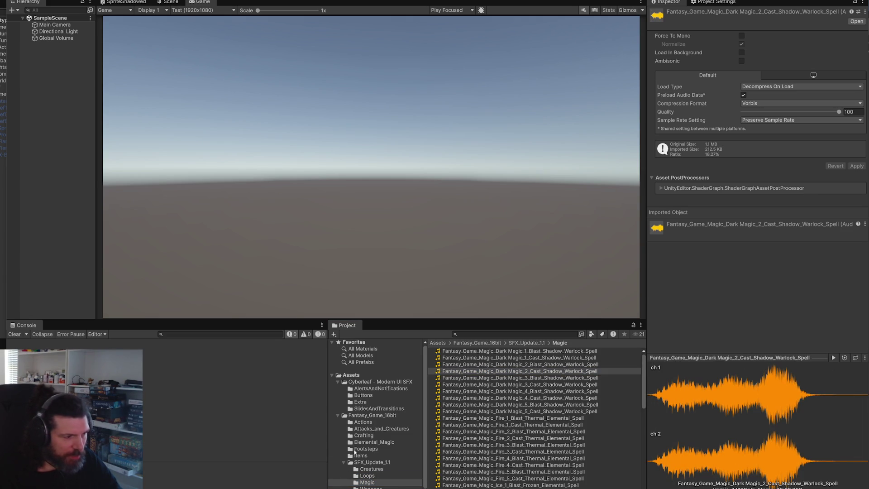
{"action": "scroll", "coordinate": [362, 462], "scroll_direction": "down", "scroll_amount": 2}
{"action": "left_click", "coordinate": [376, 484]}
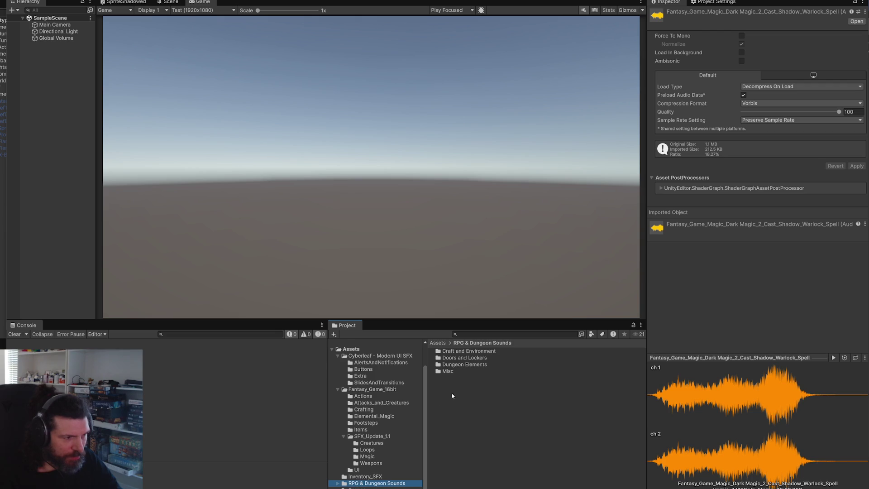
In Dungeon Elements, preview the Spikes 4_4, Spikes 2_3 and Jar Open 2_5 clips.
{"action": "double_click", "coordinate": [460, 366]}
{"action": "scroll", "coordinate": [486, 428], "scroll_direction": "down", "scroll_amount": 15}
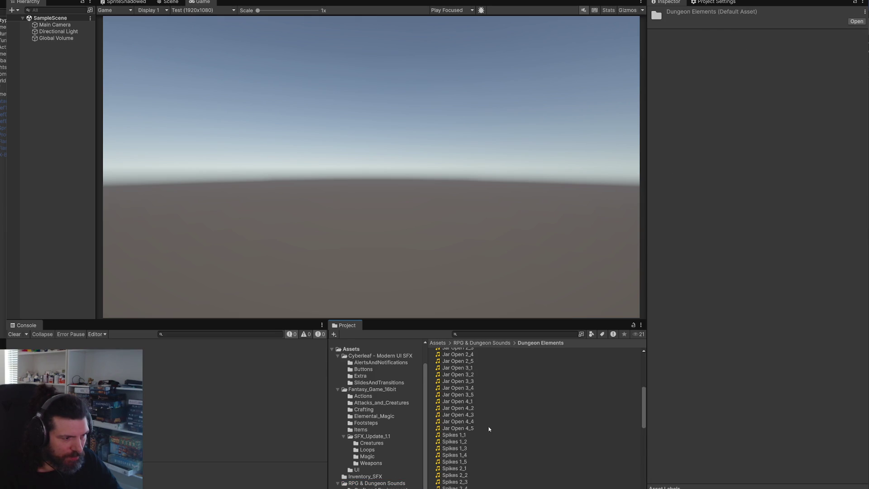
{"action": "scroll", "coordinate": [483, 425], "scroll_direction": "up", "scroll_amount": 8}
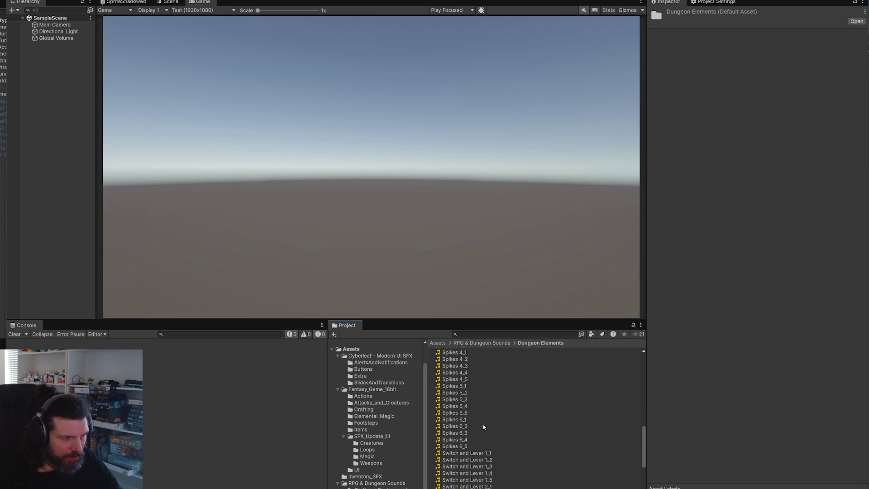
{"action": "left_click", "coordinate": [452, 398]}
{"action": "left_click", "coordinate": [834, 358]}
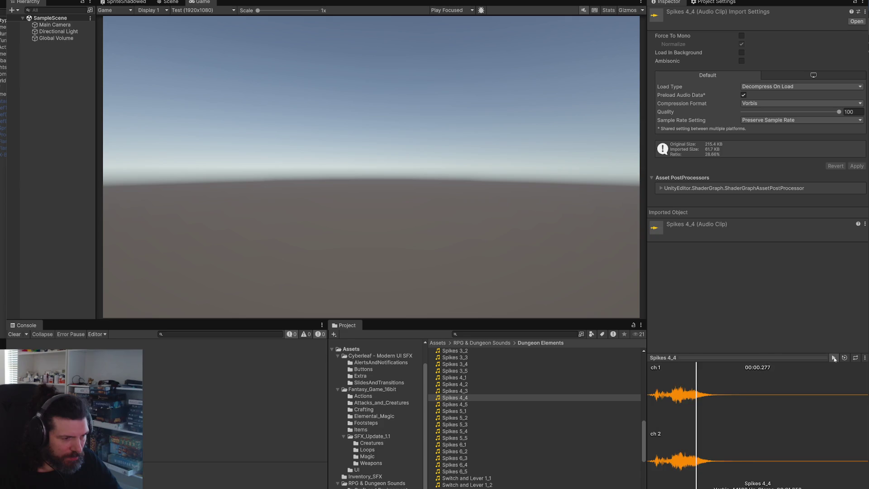
{"action": "scroll", "coordinate": [557, 407], "scroll_direction": "up", "scroll_amount": 4}
{"action": "left_click", "coordinate": [544, 400]}
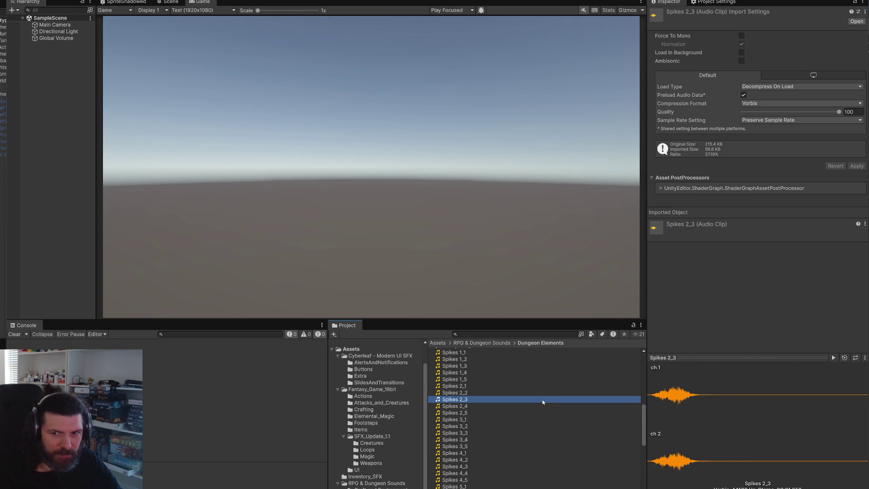
{"action": "left_click", "coordinate": [834, 358]}
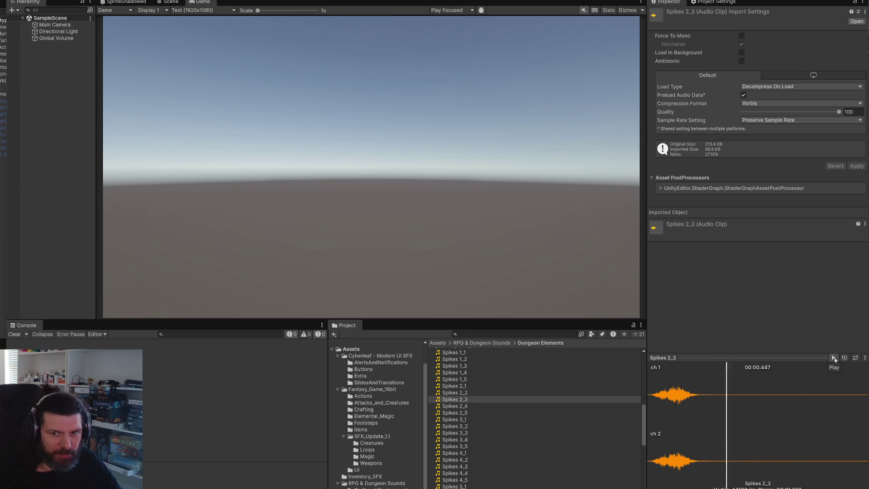
{"action": "scroll", "coordinate": [582, 408], "scroll_direction": "up", "scroll_amount": 3}
{"action": "scroll", "coordinate": [581, 408], "scroll_direction": "up", "scroll_amount": 3}
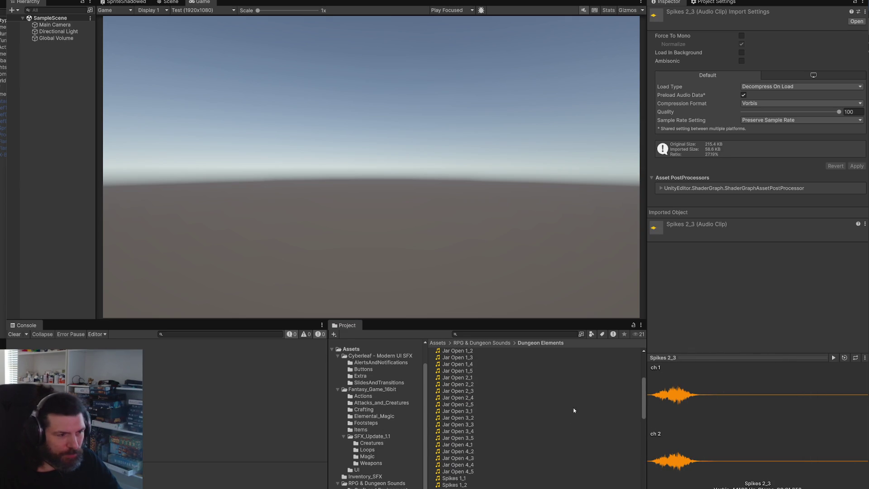
{"action": "left_click", "coordinate": [573, 405]}
{"action": "left_click", "coordinate": [835, 358]}
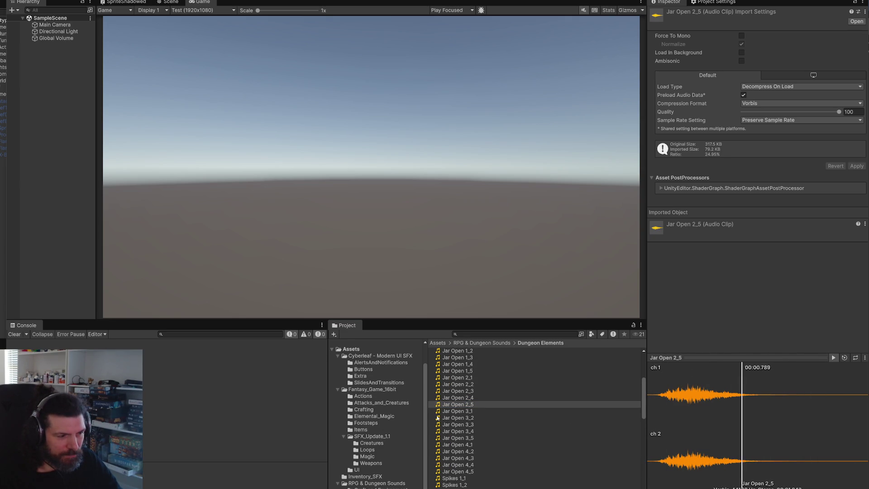
Open the Craft and Environment folder and preview its selected clip.
{"action": "left_click", "coordinate": [382, 488]}
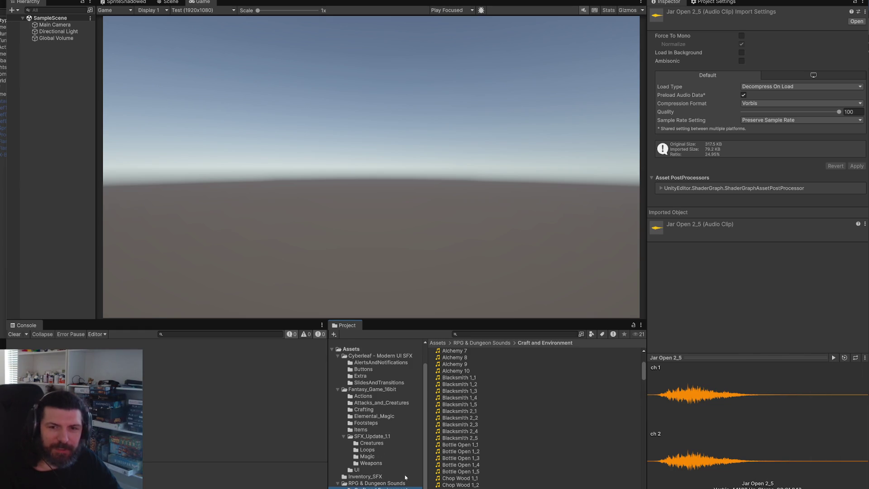
{"action": "left_click", "coordinate": [834, 358]}
{"action": "scroll", "coordinate": [536, 418], "scroll_direction": "down", "scroll_amount": 10}
{"action": "scroll", "coordinate": [536, 417], "scroll_direction": "down", "scroll_amount": 15}
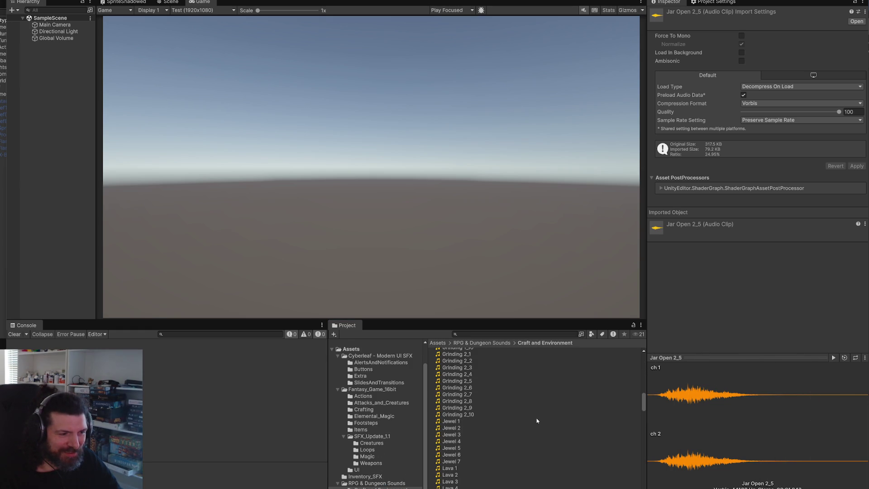
{"action": "scroll", "coordinate": [533, 422], "scroll_direction": "down", "scroll_amount": 10}
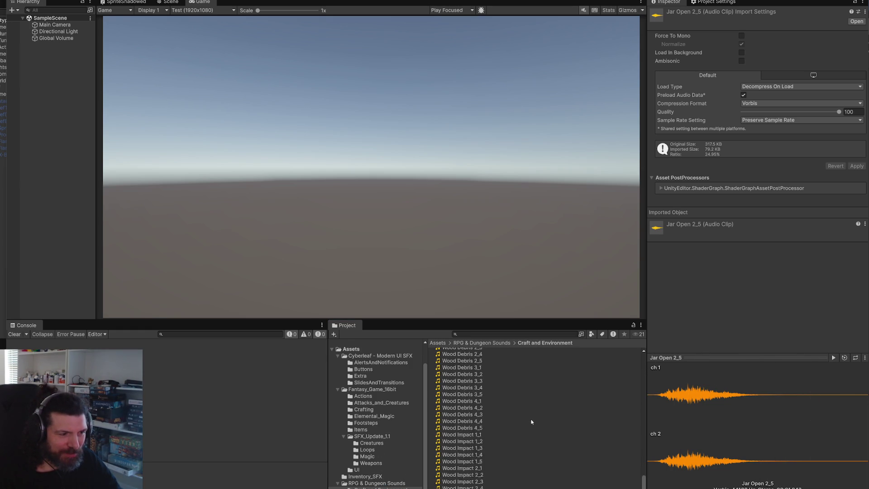
Search 'woos', preview SwooshSlide1a, LittleSwoosh3 and LittleSwoosh1b, then open Inventory_SFX.
{"action": "left_click", "coordinate": [474, 336]}
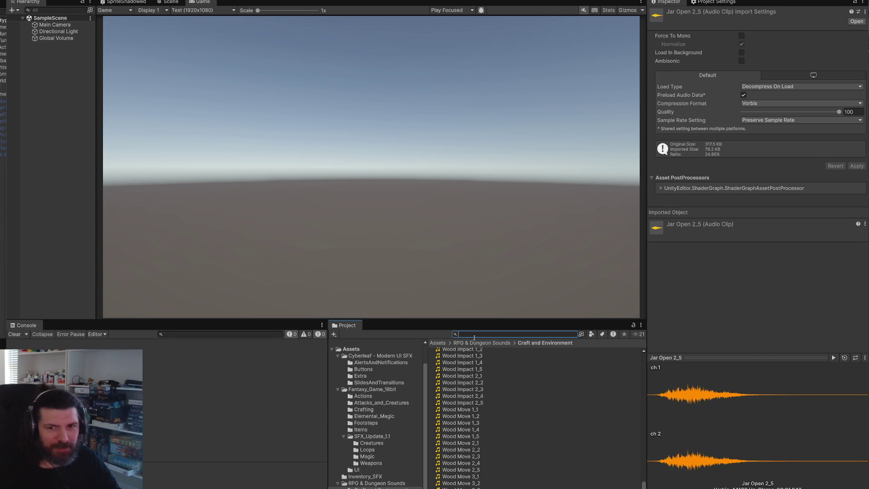
{"action": "type", "text": "woo"}
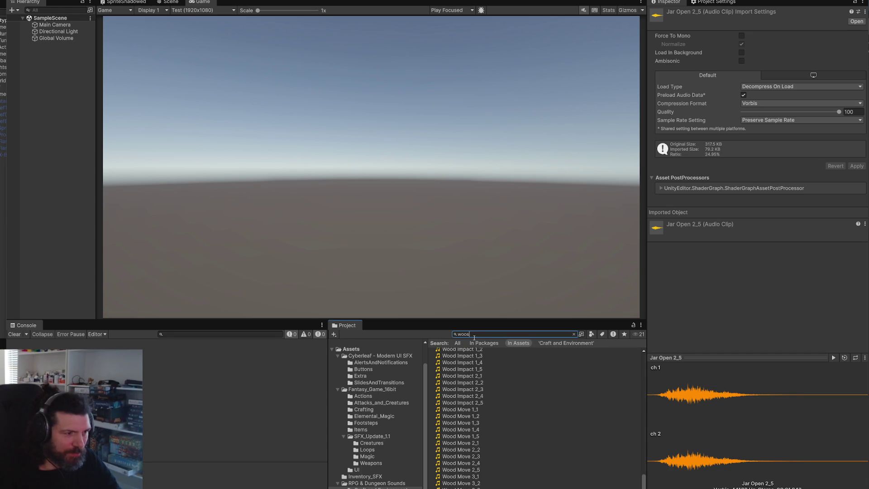
{"action": "type", "text": "s"}
{"action": "left_click", "coordinate": [465, 399]}
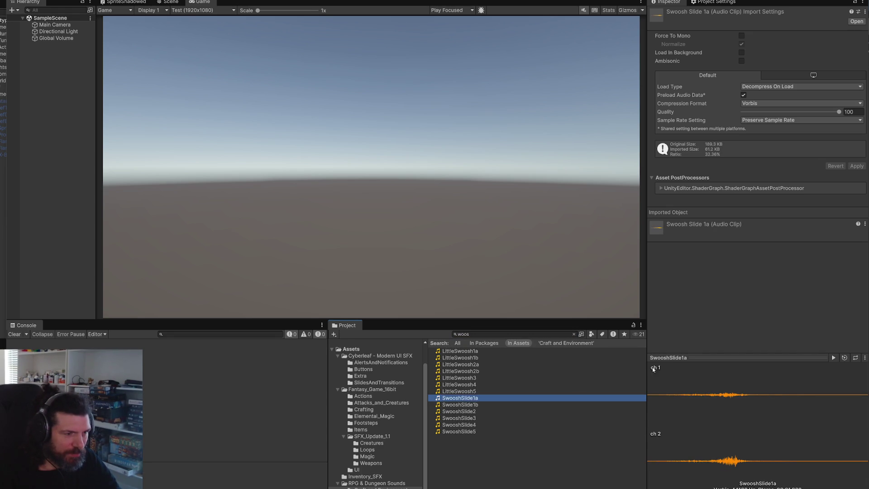
{"action": "left_click", "coordinate": [834, 357]}
{"action": "key", "text": "End"}
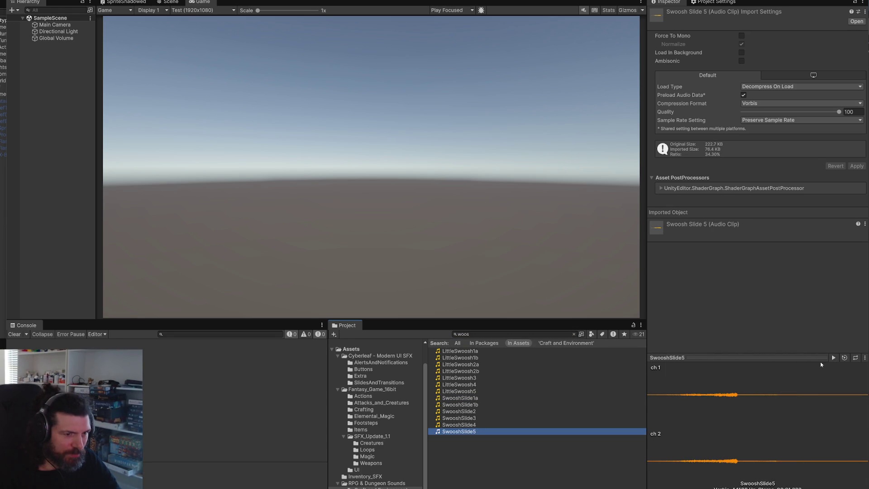
{"action": "key", "text": "Up"}
{"action": "key", "text": "Up"}
{"action": "key", "text": "Up"}
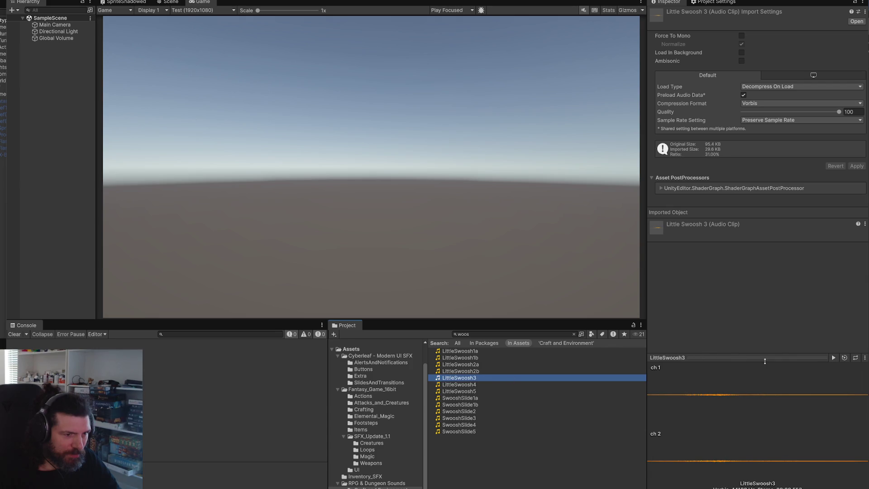
{"action": "left_click", "coordinate": [834, 358]}
{"action": "key", "text": "Up"}
{"action": "key", "text": "Up"}
{"action": "key", "text": "Up"}
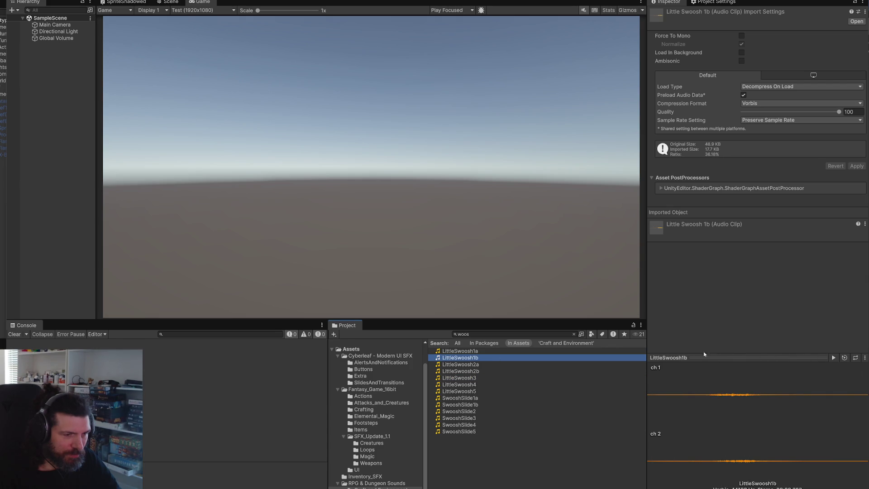
{"action": "left_click", "coordinate": [832, 358]}
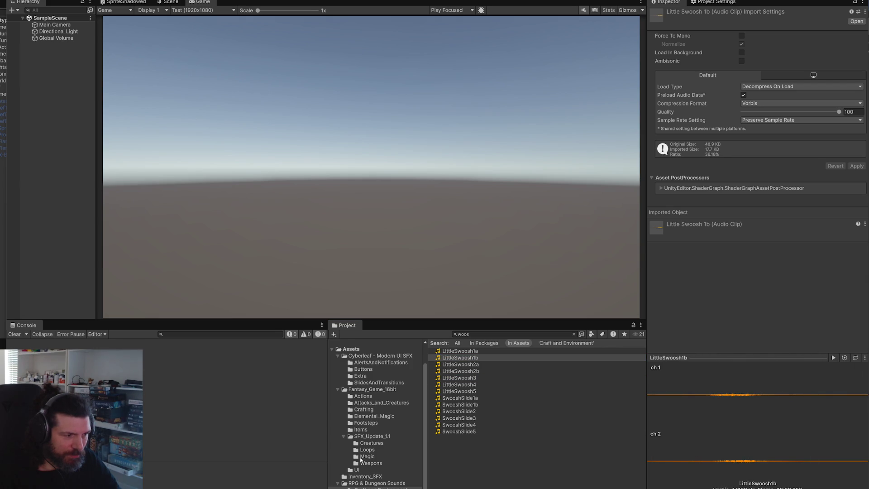
{"action": "left_click", "coordinate": [374, 477]}
{"action": "scroll", "coordinate": [479, 452], "scroll_direction": "down", "scroll_amount": 15}
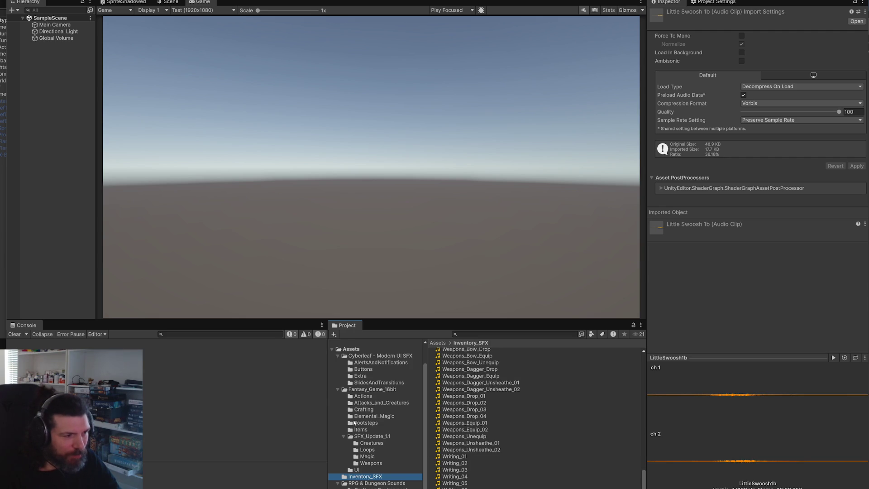
In the Actions folder, select the Chop_Wood_C, Collect_Stone_A_Hit and wooden chest clips.
{"action": "left_click", "coordinate": [360, 397]}
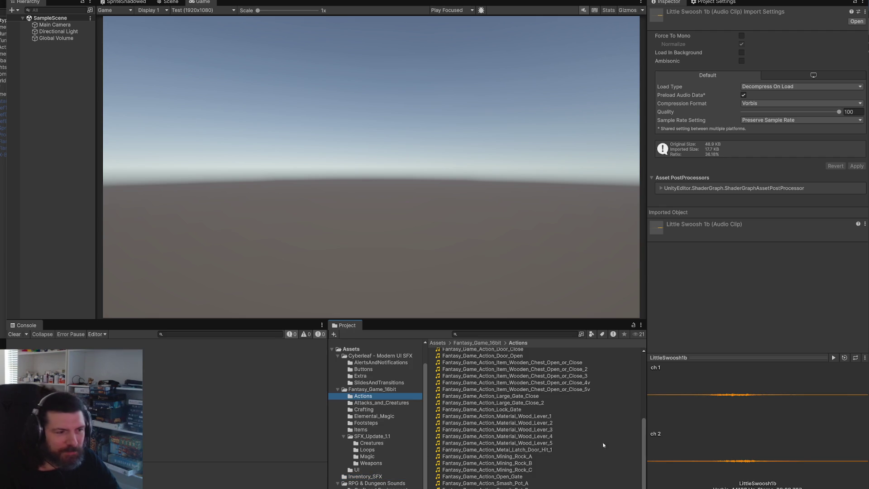
{"action": "scroll", "coordinate": [579, 450], "scroll_direction": "up", "scroll_amount": 5}
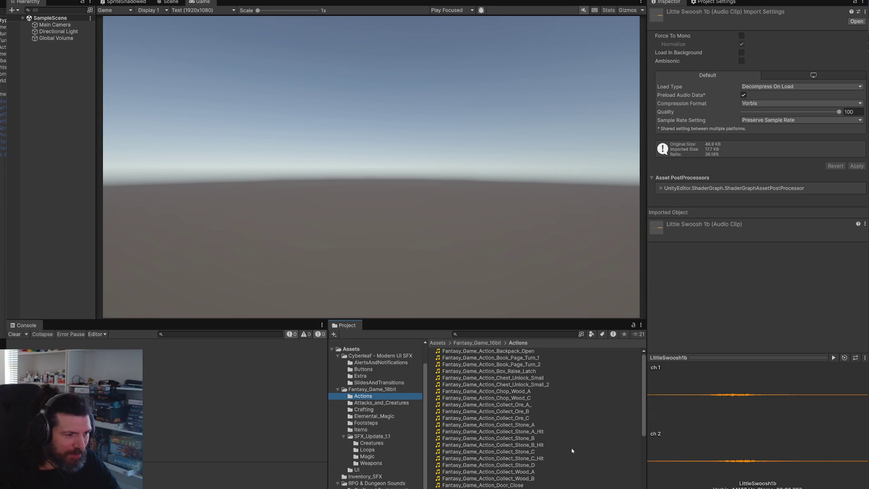
{"action": "left_click", "coordinate": [535, 400]}
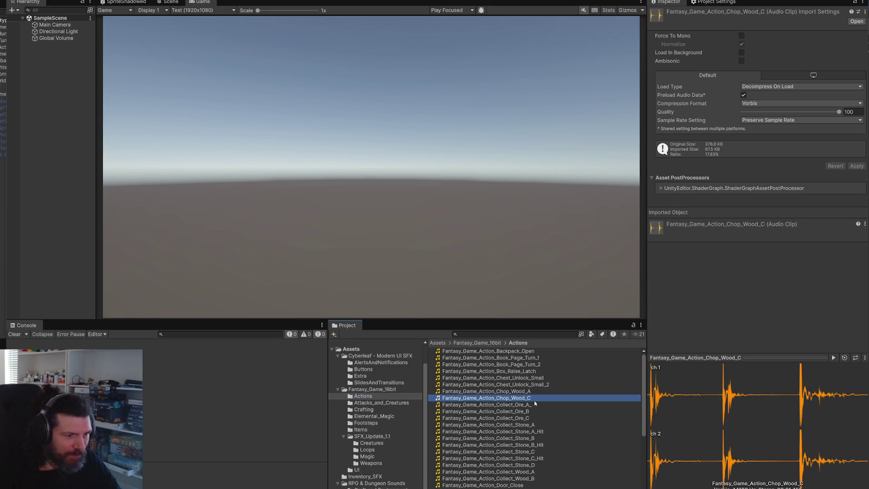
{"action": "left_click", "coordinate": [541, 432]}
{"action": "scroll", "coordinate": [547, 432], "scroll_direction": "down", "scroll_amount": 4}
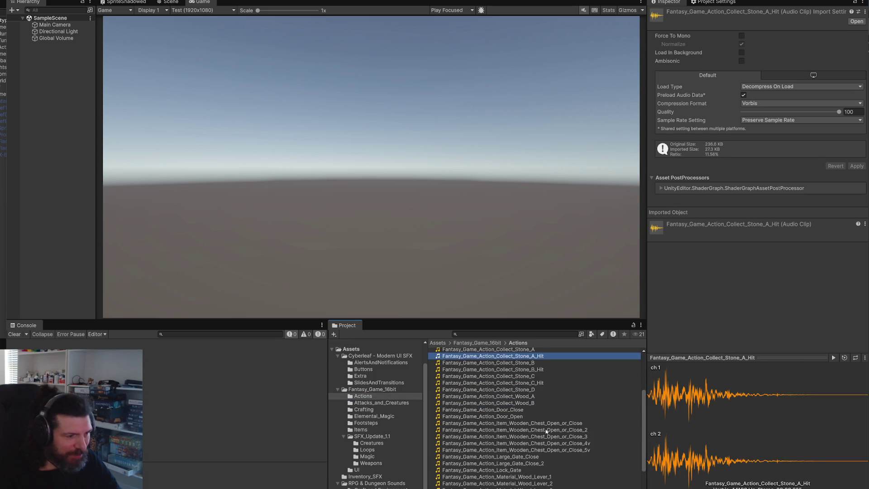
{"action": "left_click", "coordinate": [545, 430]}
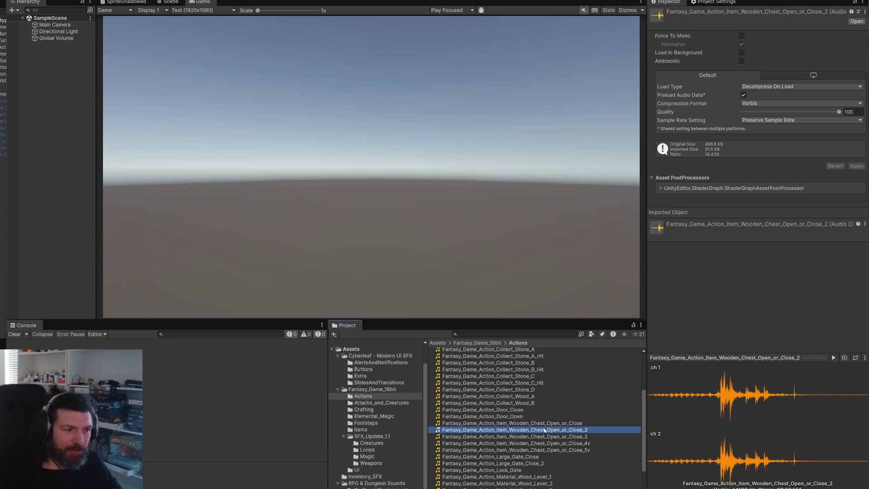
Step through the Door_Open, Collect_Ore and Collect_Wood clips, then play Backpack_Open.
{"action": "key", "text": "Up"}
{"action": "key", "text": "Up"}
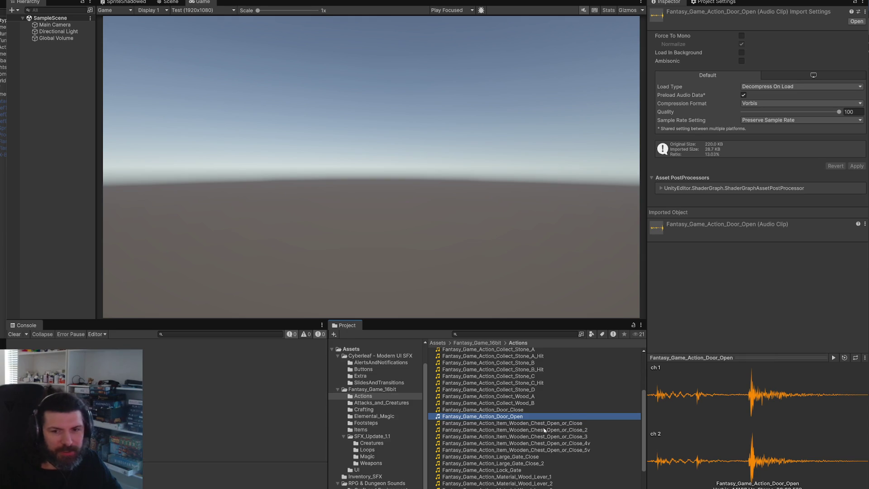
{"action": "key", "text": "Up"}
{"action": "key", "text": "Up"}
{"action": "key", "text": "Up"}
{"action": "key", "text": "Up"}
{"action": "key", "text": "Up"}
{"action": "key", "text": "Up"}
{"action": "key", "text": "Down"}
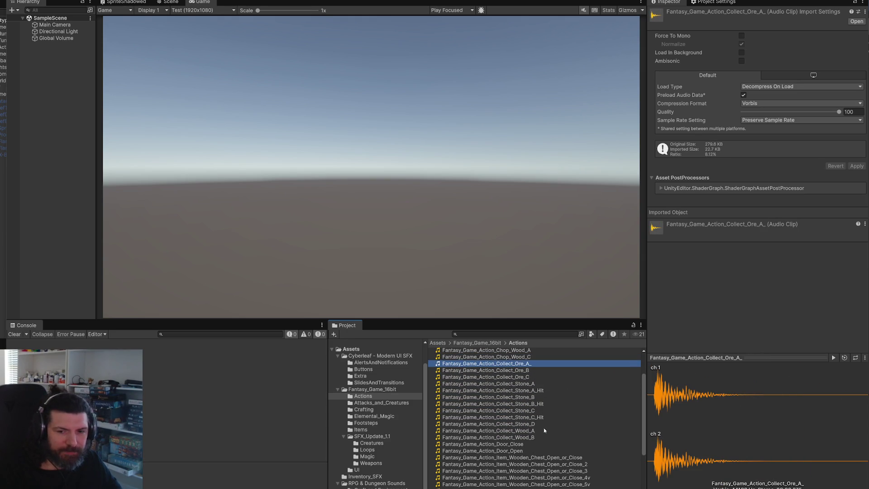
{"action": "key", "text": "Down"}
{"action": "key", "text": "Down"}
{"action": "key", "text": "Down"}
{"action": "key", "text": "Down"}
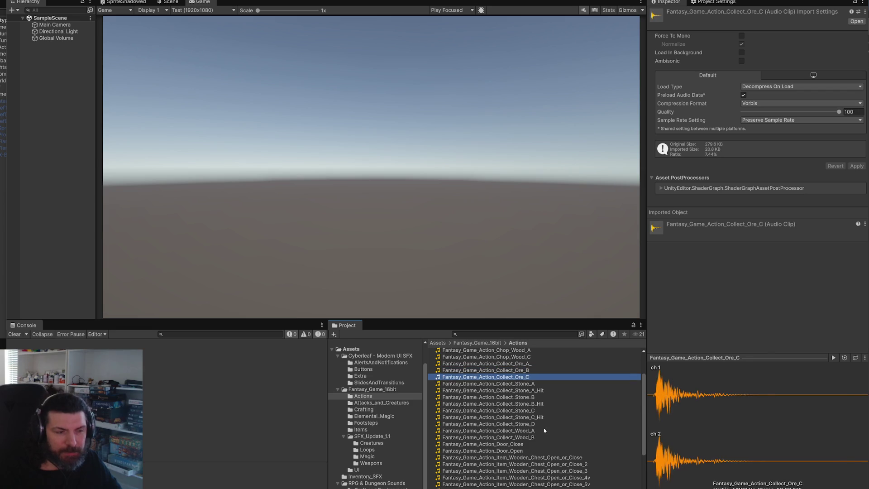
{"action": "key", "text": "Down"}
{"action": "key", "text": "Down"}
{"action": "key", "text": "Down"}
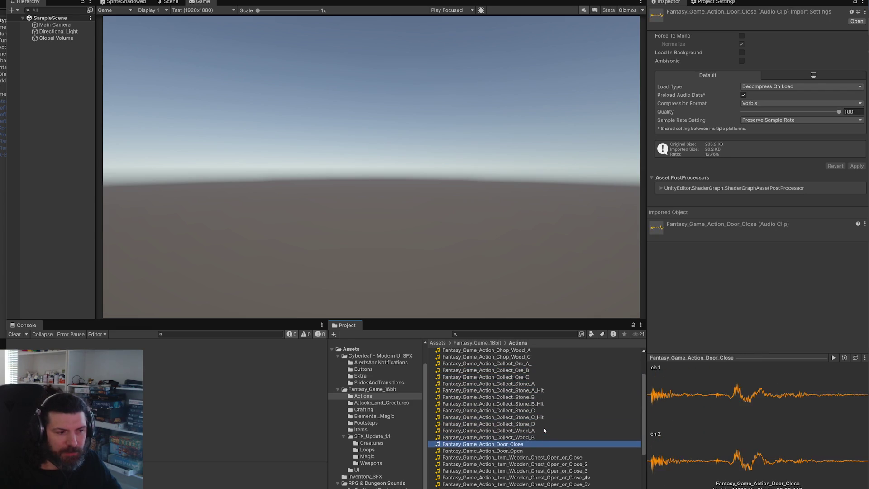
{"action": "key", "text": "Up"}
{"action": "key", "text": "Up"}
{"action": "key", "text": "Up"}
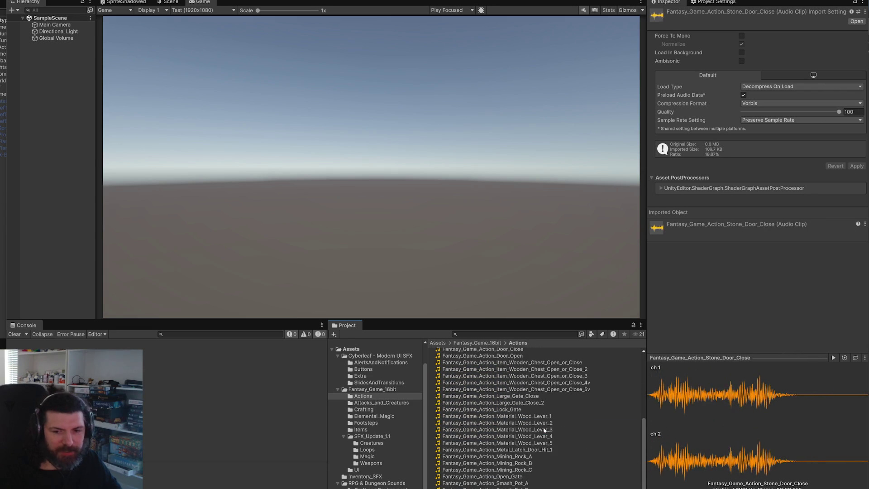
{"action": "key", "text": "Up"}
{"action": "key", "text": "Up"}
{"action": "key", "text": "Up"}
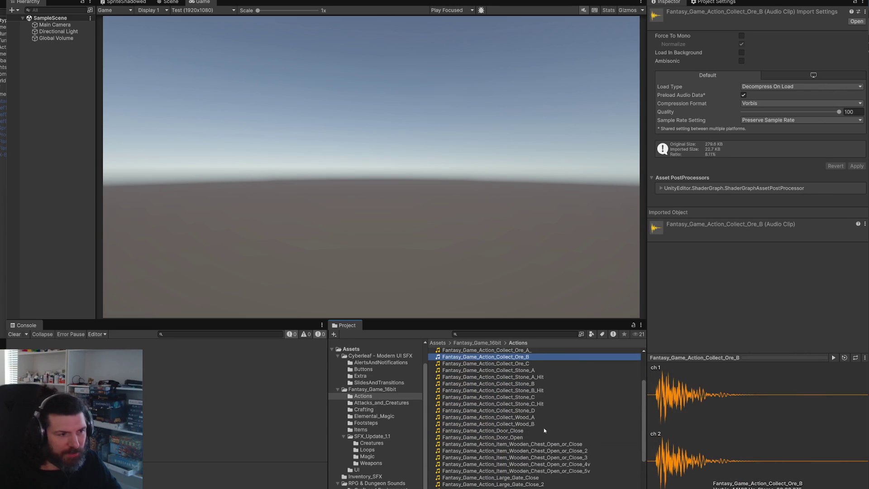
{"action": "key", "text": "Up"}
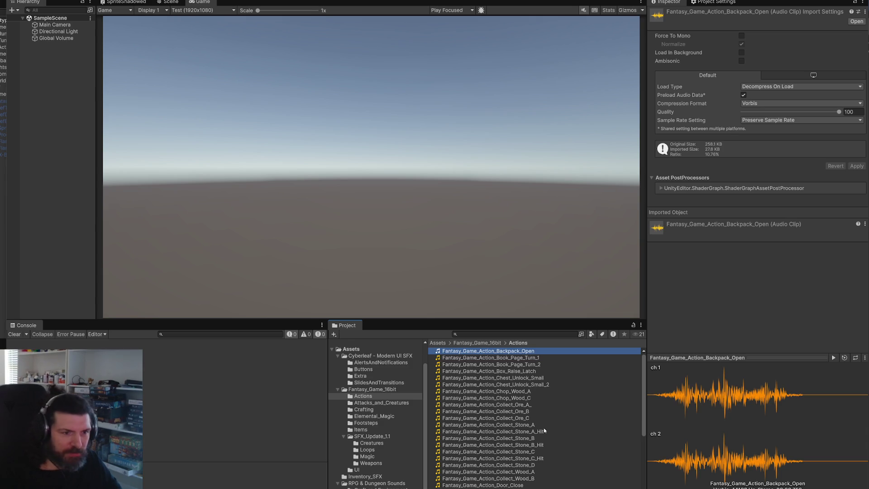
{"action": "left_click", "coordinate": [833, 357]}
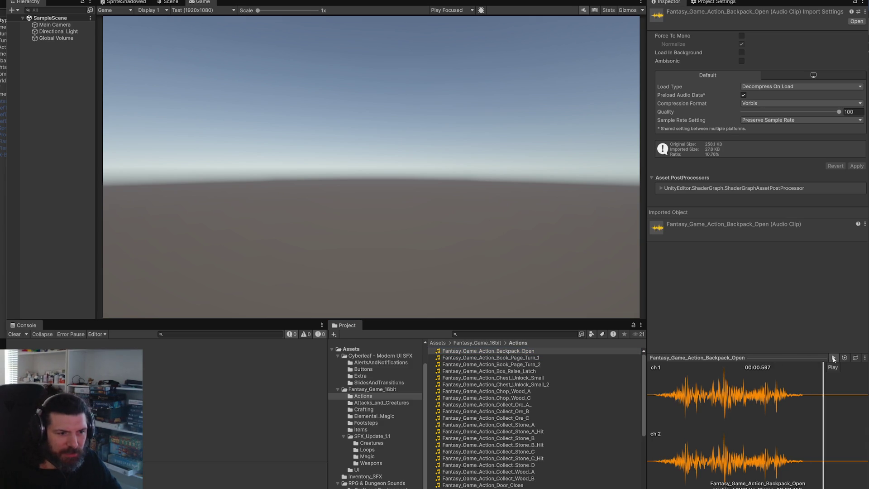
Browse the SlidesAndTransitions, AlertsAndNotifications, Actions, Attacks_and_Creatures and Crafting sound folders.
{"action": "left_click", "coordinate": [374, 385]}
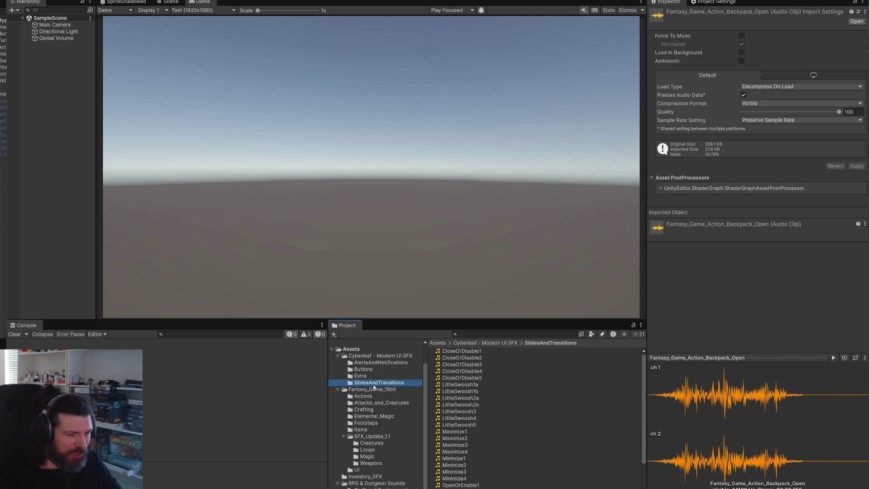
{"action": "key", "text": "Up"}
{"action": "key", "text": "Up"}
{"action": "key", "text": "Down"}
{"action": "key", "text": "Down"}
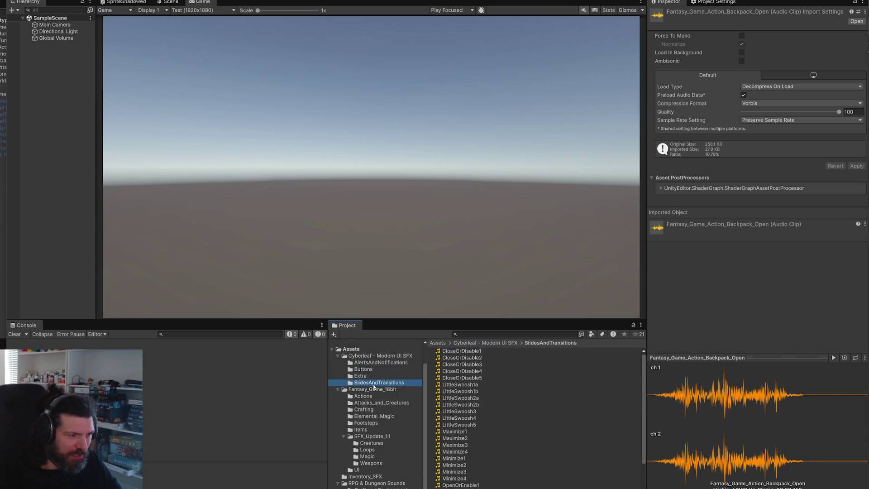
{"action": "scroll", "coordinate": [534, 426], "scroll_direction": "down", "scroll_amount": 3}
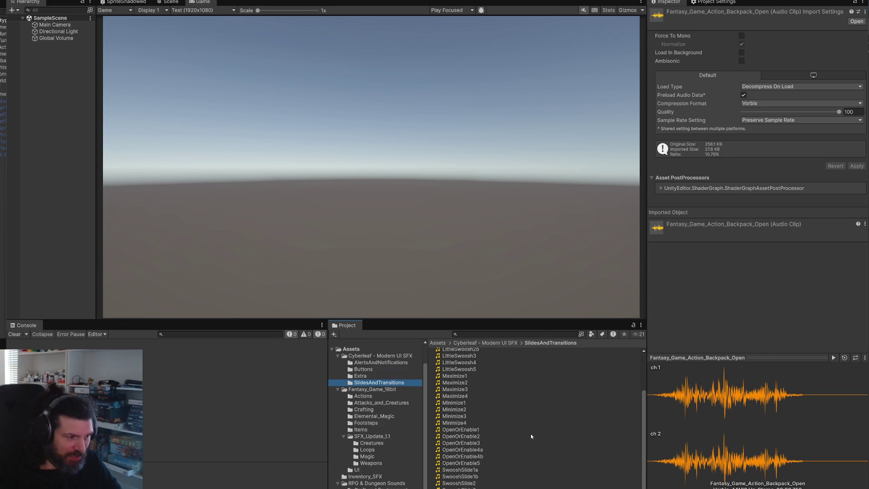
{"action": "key", "text": "Up"}
{"action": "key", "text": "Up"}
{"action": "key", "text": "Up"}
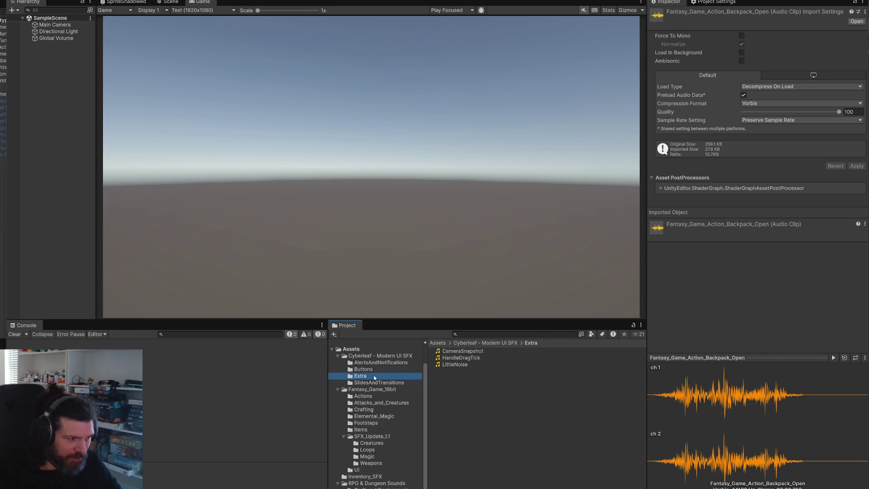
{"action": "left_click", "coordinate": [375, 398]}
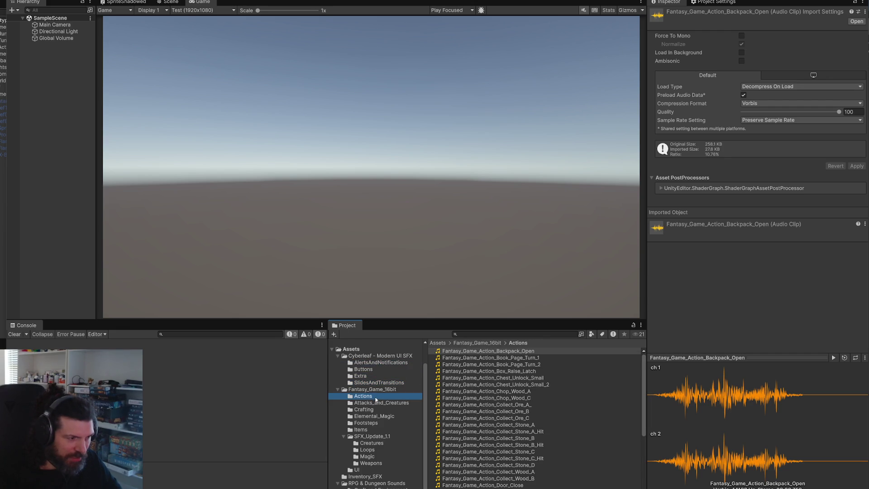
{"action": "scroll", "coordinate": [504, 427], "scroll_direction": "down", "scroll_amount": 5}
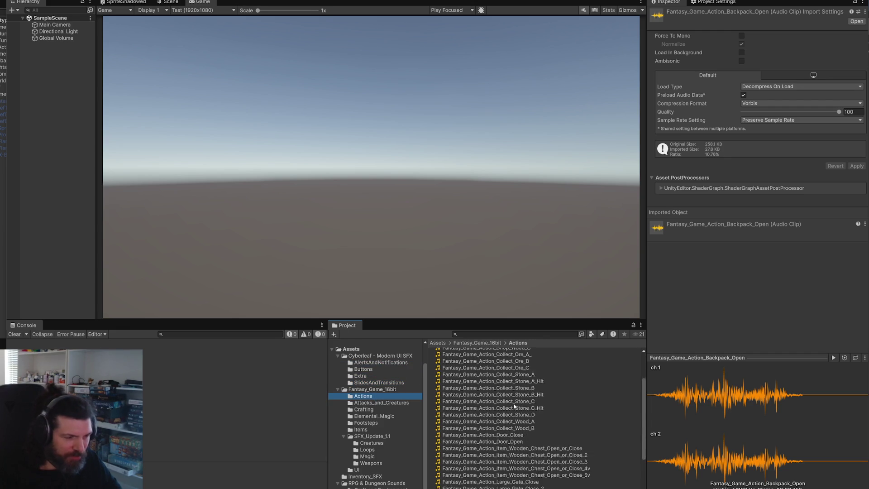
{"action": "left_click", "coordinate": [388, 404]}
{"action": "left_click", "coordinate": [385, 410]}
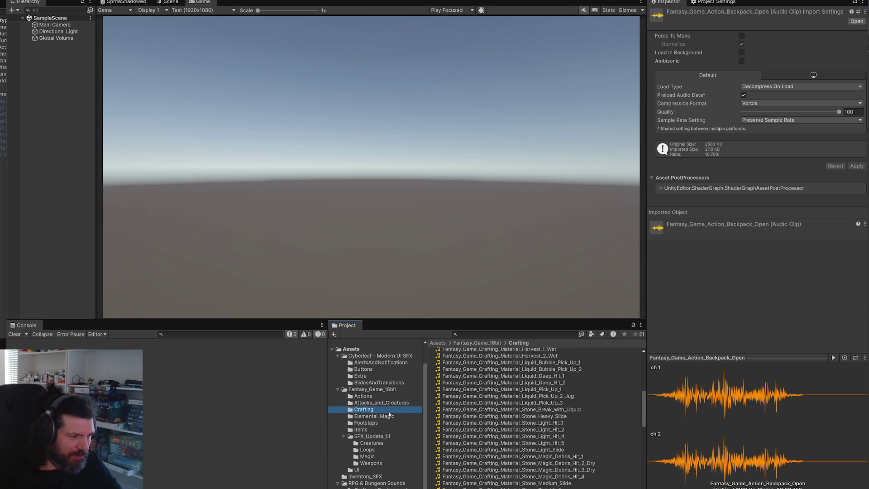
{"action": "scroll", "coordinate": [477, 424], "scroll_direction": "down", "scroll_amount": 1}
Look through the Elemental_Magic, Footsteps, Creatures, Loops and Magic sound folders.
{"action": "key", "text": "Down"}
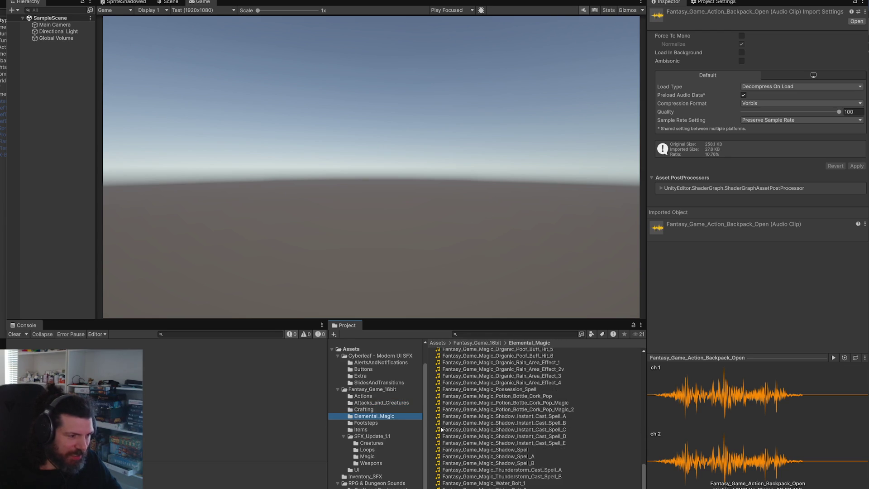
{"action": "scroll", "coordinate": [508, 406], "scroll_direction": "up", "scroll_amount": 20}
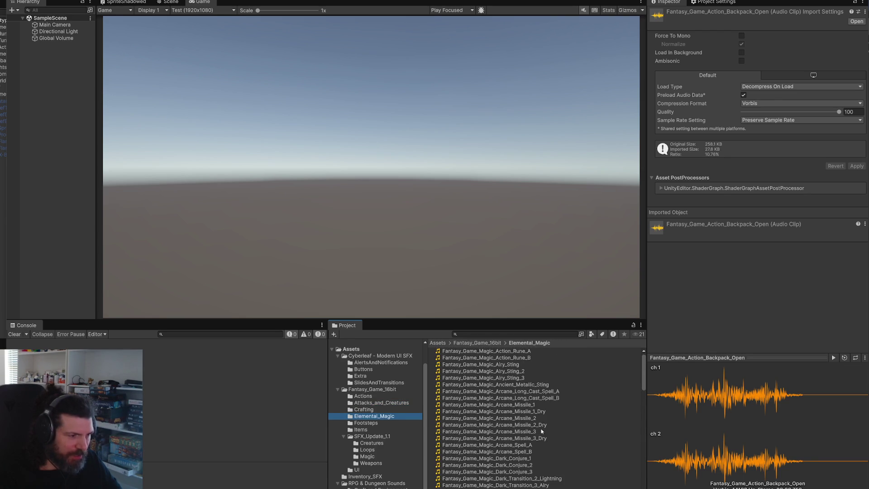
{"action": "left_click", "coordinate": [406, 423]}
{"action": "scroll", "coordinate": [555, 453], "scroll_direction": "down", "scroll_amount": 15}
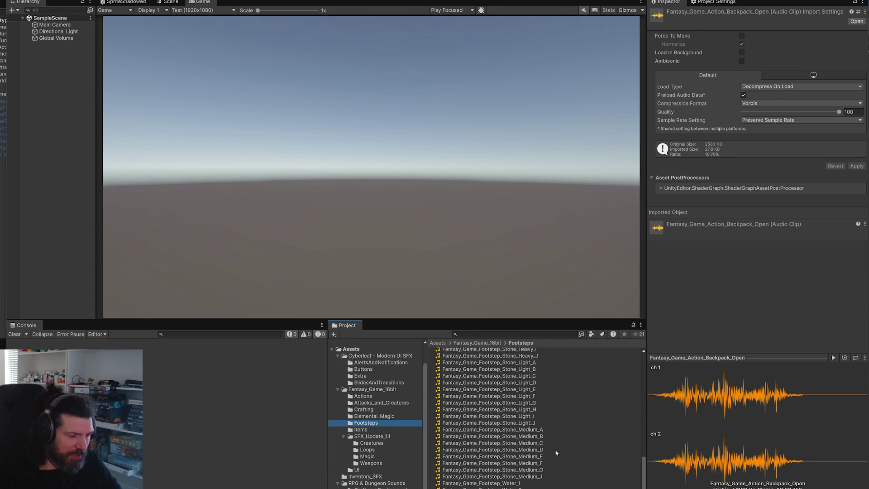
{"action": "key", "text": "Down"}
{"action": "key", "text": "Down"}
{"action": "key", "text": "Down"}
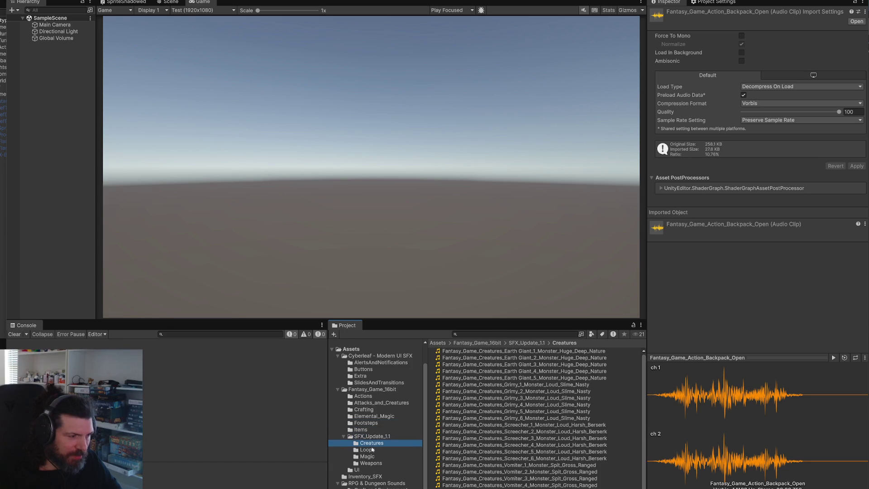
{"action": "scroll", "coordinate": [489, 448], "scroll_direction": "down", "scroll_amount": 1}
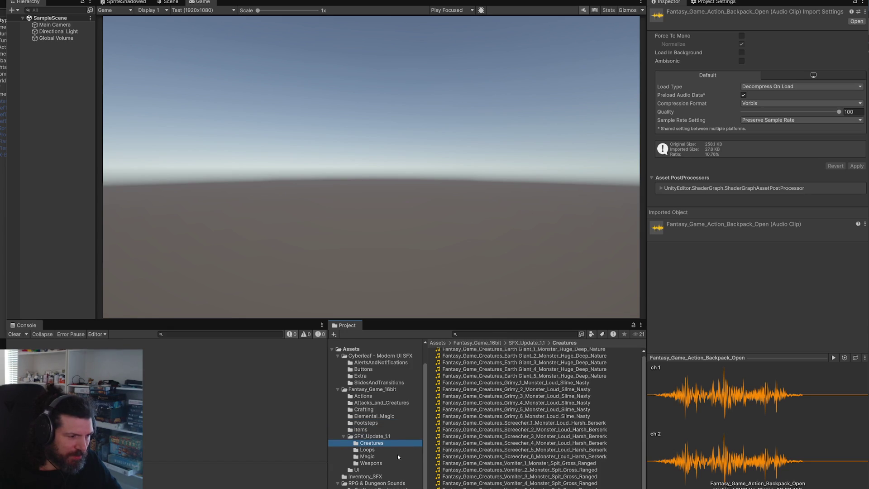
{"action": "left_click", "coordinate": [385, 450]}
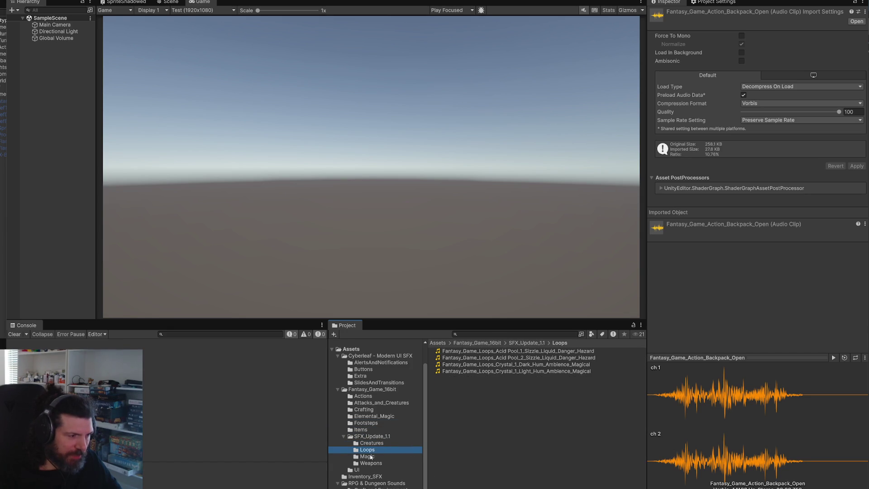
{"action": "key", "text": "Down"}
{"action": "scroll", "coordinate": [503, 411], "scroll_direction": "down", "scroll_amount": 5}
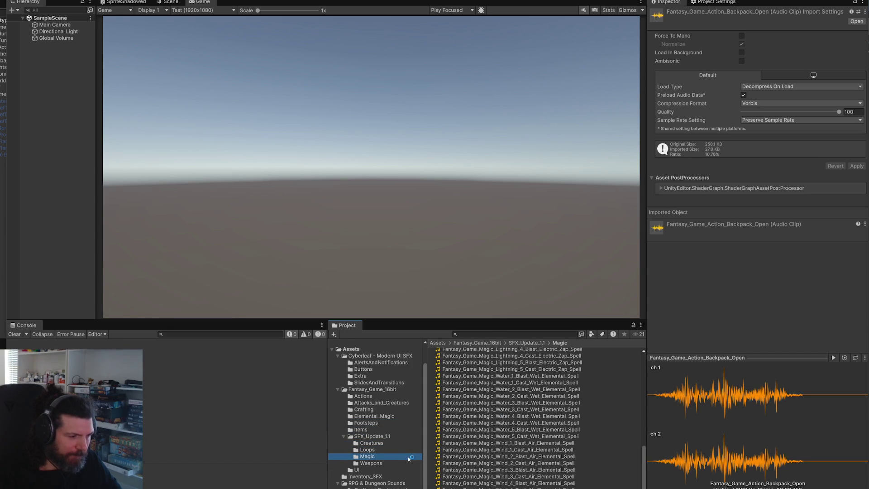
In the Weapons folder, play the Sword Clank_5 and Sword Clank_4 clips.
{"action": "left_click", "coordinate": [390, 463]}
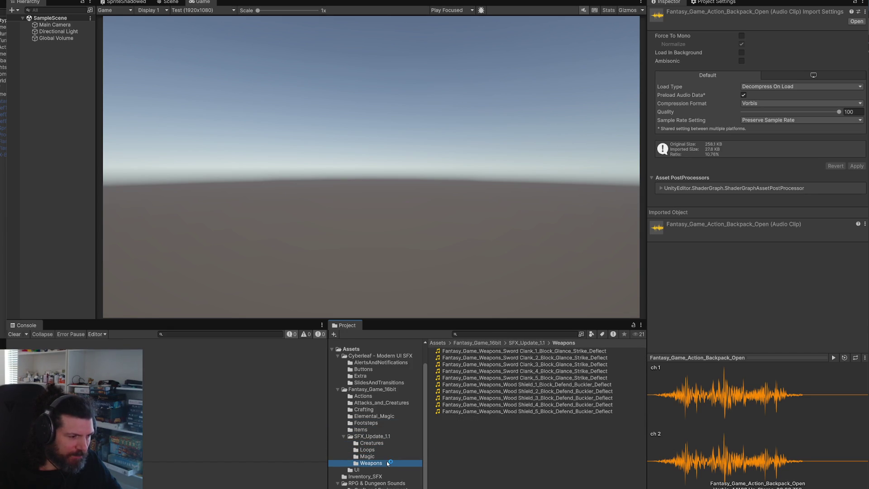
{"action": "left_click", "coordinate": [522, 378]}
{"action": "left_click", "coordinate": [835, 358]}
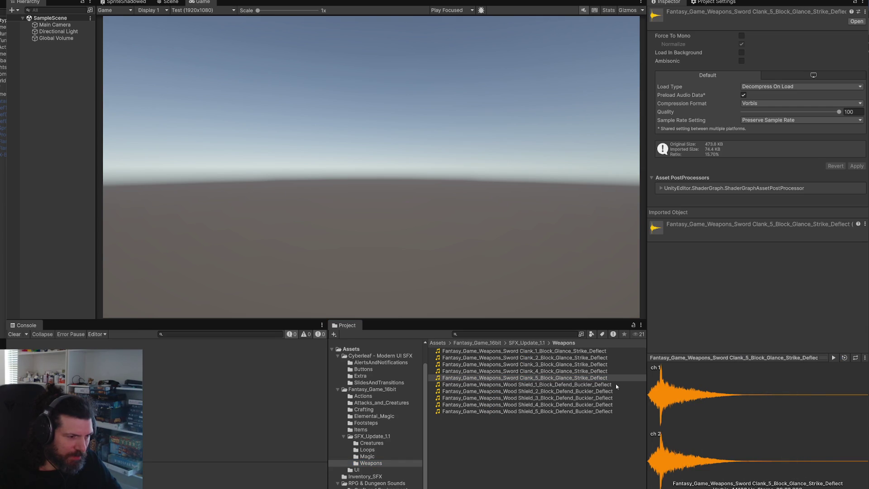
{"action": "left_click", "coordinate": [586, 370]}
{"action": "left_click", "coordinate": [835, 358]}
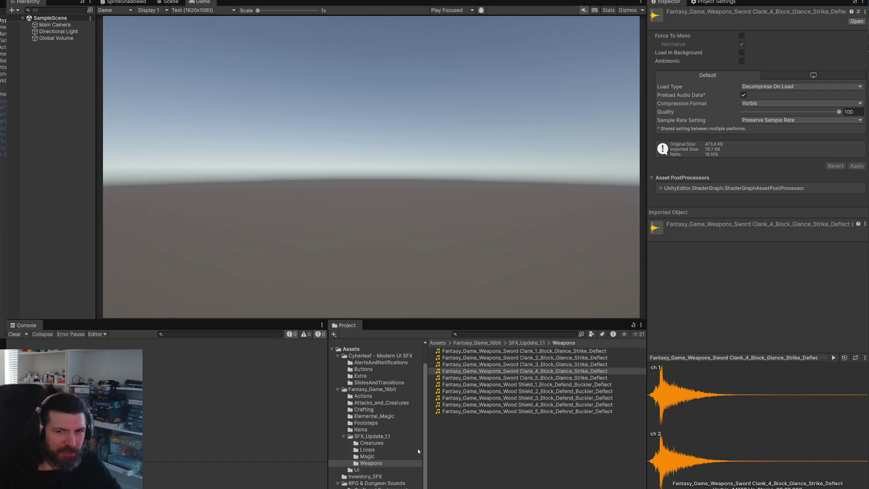
{"action": "scroll", "coordinate": [398, 446], "scroll_direction": "down", "scroll_amount": 2}
In Inventory_SFX, load Writing_08 and play Weapons_Unsheathe_02.
{"action": "left_click", "coordinate": [378, 449]}
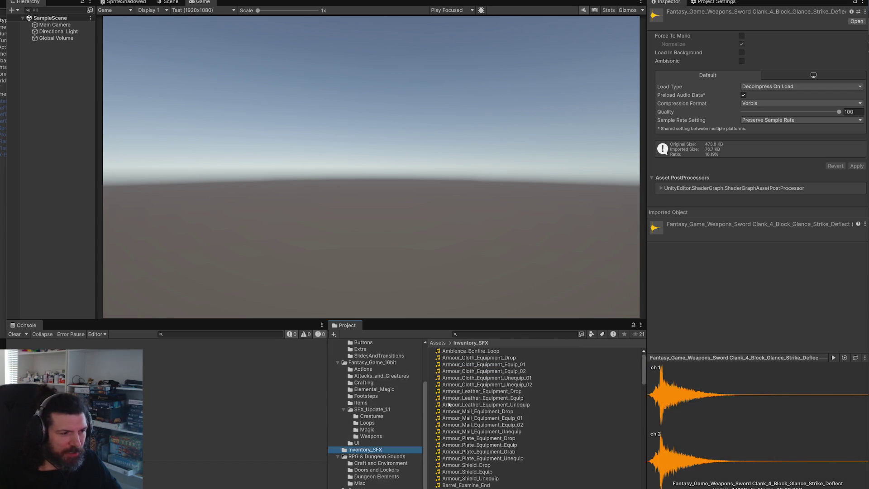
{"action": "scroll", "coordinate": [448, 404], "scroll_direction": "down", "scroll_amount": 15}
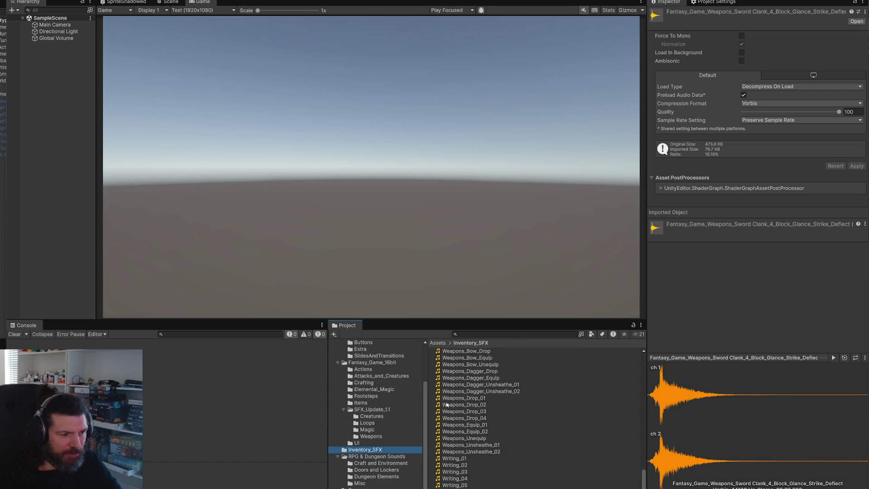
{"action": "scroll", "coordinate": [446, 404], "scroll_direction": "down", "scroll_amount": 1}
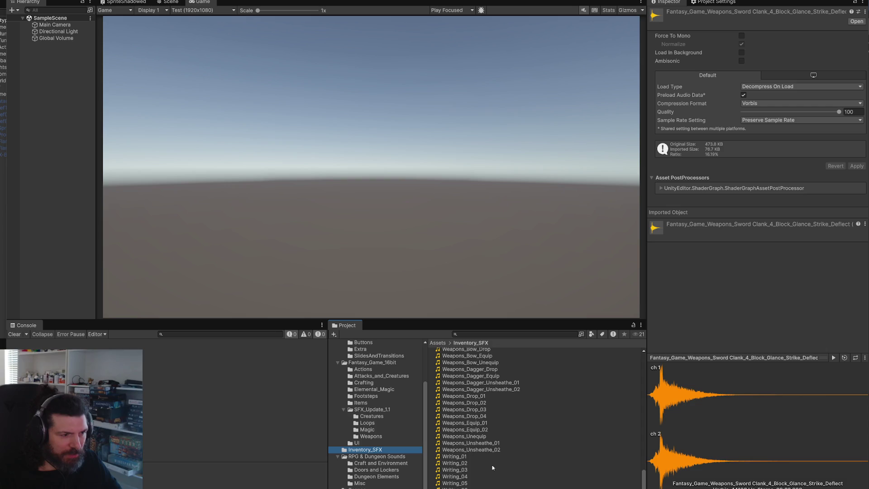
{"action": "left_click", "coordinate": [480, 486]}
{"action": "scroll", "coordinate": [489, 476], "scroll_direction": "up", "scroll_amount": 15}
{"action": "scroll", "coordinate": [537, 434], "scroll_direction": "down", "scroll_amount": 15}
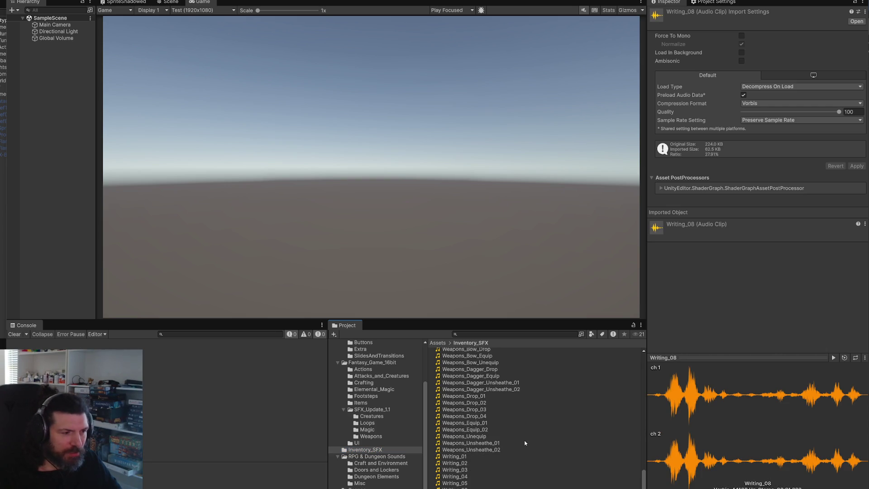
{"action": "left_click", "coordinate": [491, 449]}
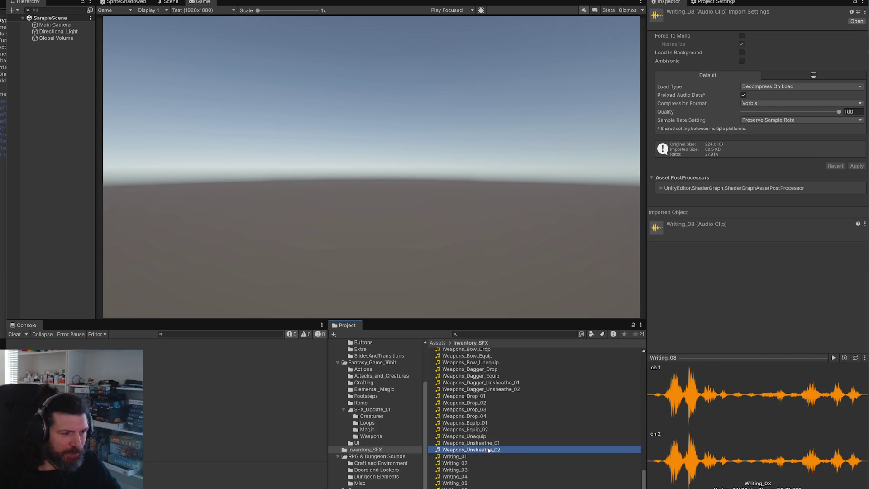
{"action": "left_click", "coordinate": [832, 358]}
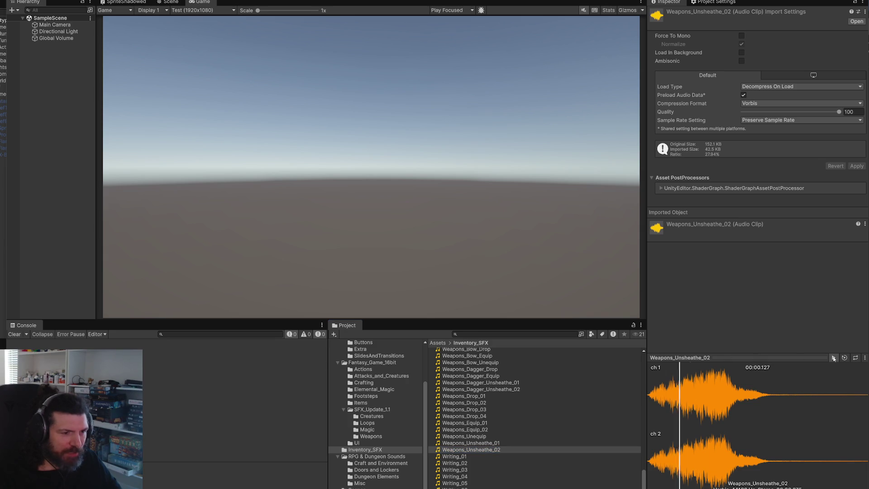
Load Weapons_Unequip, then play the Weapons_Dagger_Drop and Weapons_Bow_Drop clips.
{"action": "left_click", "coordinate": [487, 437]}
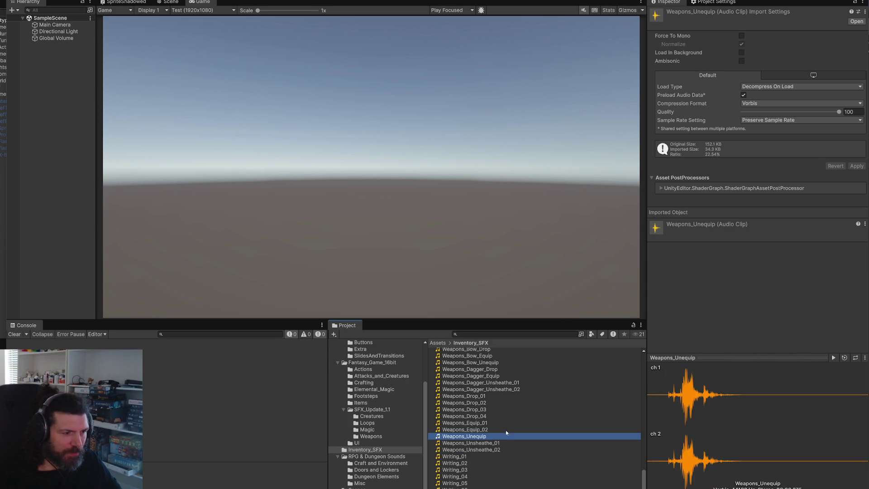
{"action": "left_click", "coordinate": [498, 369]}
{"action": "left_click", "coordinate": [834, 357]}
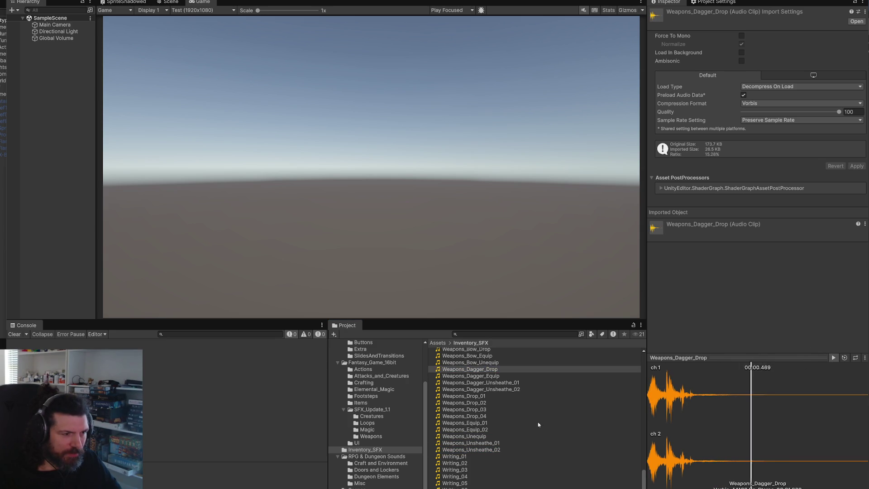
{"action": "scroll", "coordinate": [521, 416], "scroll_direction": "up", "scroll_amount": 2}
{"action": "scroll", "coordinate": [521, 418], "scroll_direction": "up", "scroll_amount": 2}
{"action": "left_click", "coordinate": [543, 399]}
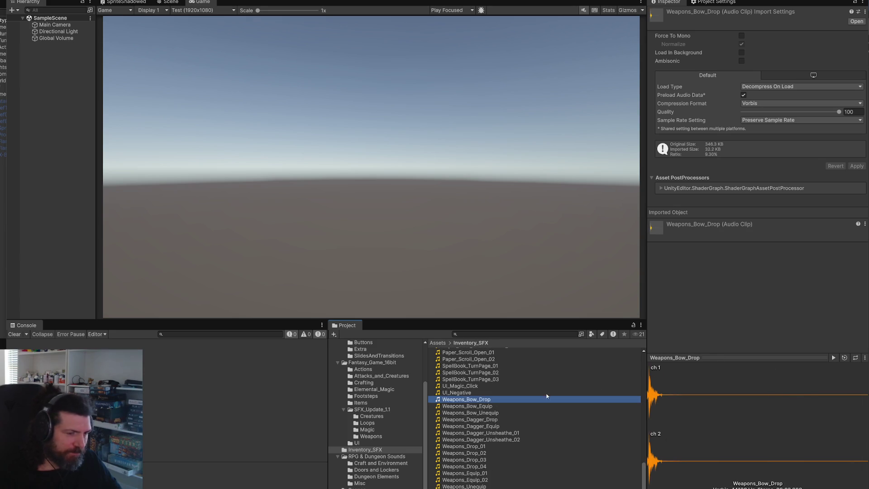
{"action": "left_click", "coordinate": [834, 358]}
Preview Paper_Scroll_Open_01, audition Chest_Open, and load Writing_01.
{"action": "scroll", "coordinate": [512, 435], "scroll_direction": "up", "scroll_amount": 5}
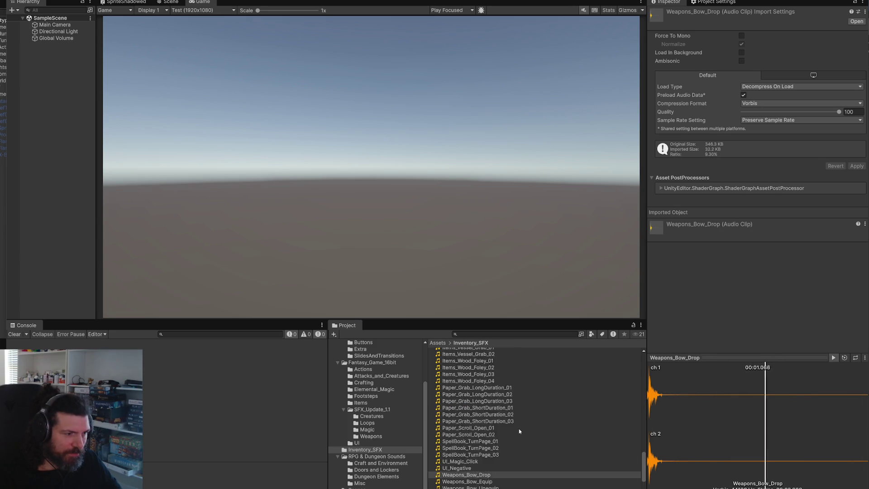
{"action": "left_click", "coordinate": [500, 428]}
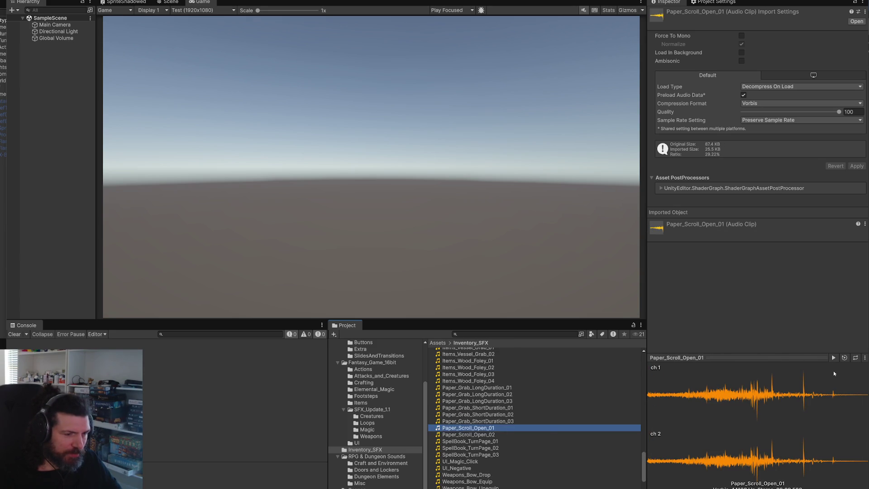
{"action": "scroll", "coordinate": [541, 427], "scroll_direction": "up", "scroll_amount": 8}
{"action": "scroll", "coordinate": [523, 427], "scroll_direction": "up", "scroll_amount": 10}
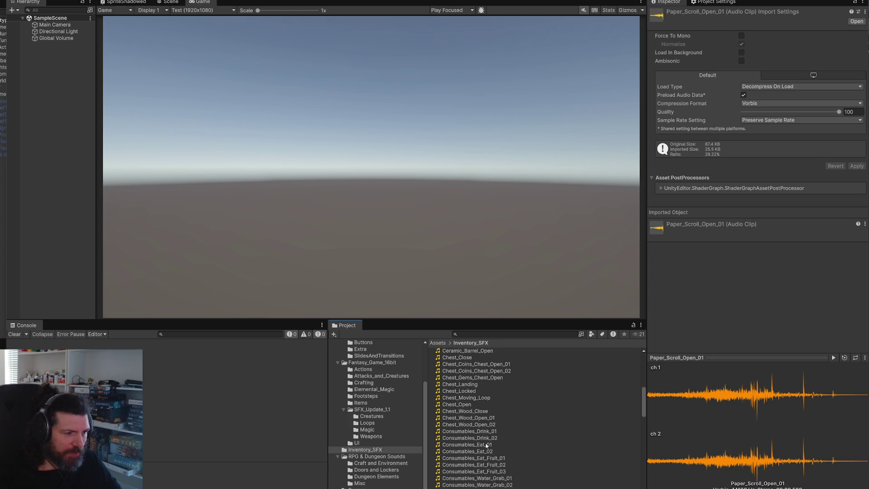
{"action": "left_click", "coordinate": [486, 445]}
{"action": "scroll", "coordinate": [498, 446], "scroll_direction": "up", "scroll_amount": 2}
{"action": "left_click", "coordinate": [522, 430]}
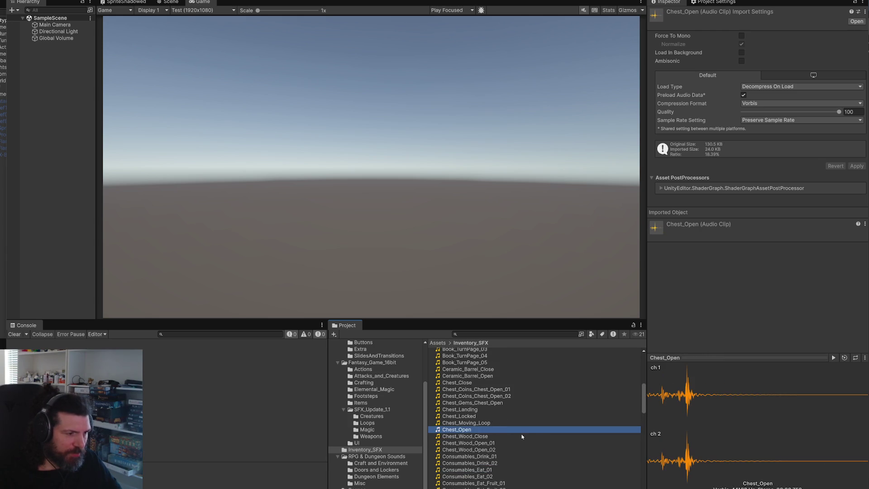
{"action": "scroll", "coordinate": [518, 434], "scroll_direction": "up", "scroll_amount": 4}
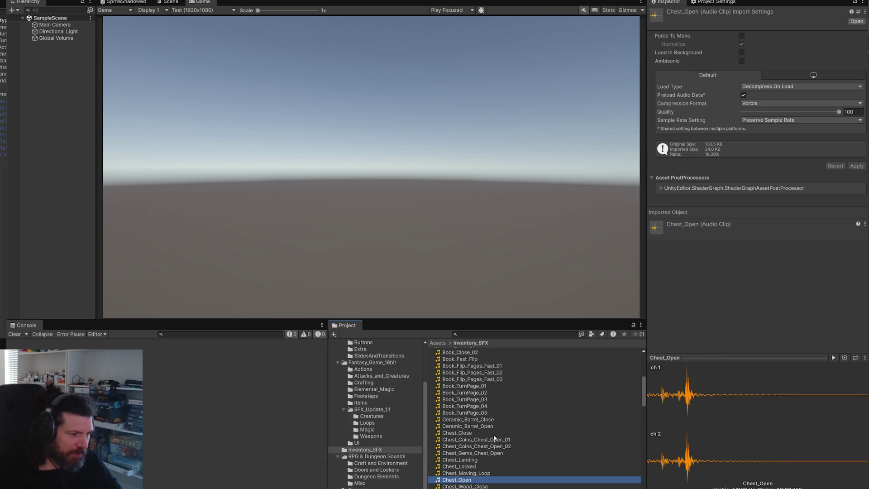
{"action": "scroll", "coordinate": [498, 438], "scroll_direction": "up", "scroll_amount": 3}
{"action": "scroll", "coordinate": [489, 425], "scroll_direction": "up", "scroll_amount": 3}
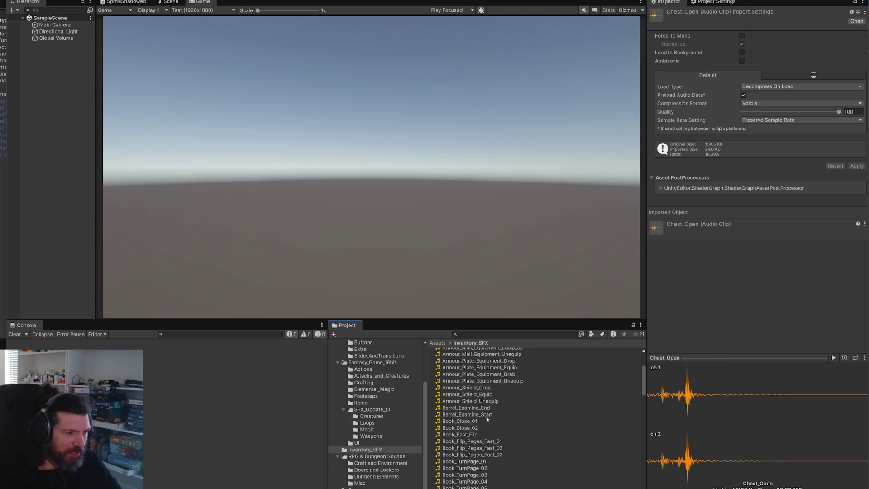
{"action": "scroll", "coordinate": [498, 423], "scroll_direction": "up", "scroll_amount": 4}
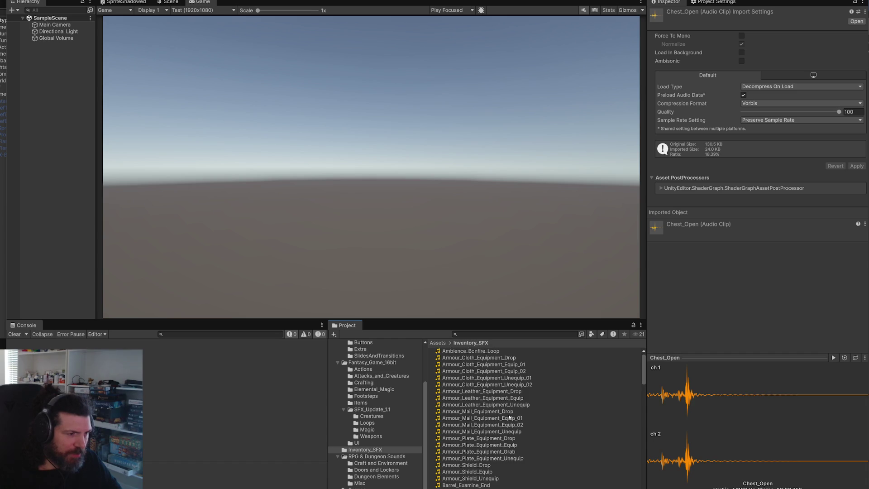
{"action": "scroll", "coordinate": [502, 421], "scroll_direction": "down", "scroll_amount": 15}
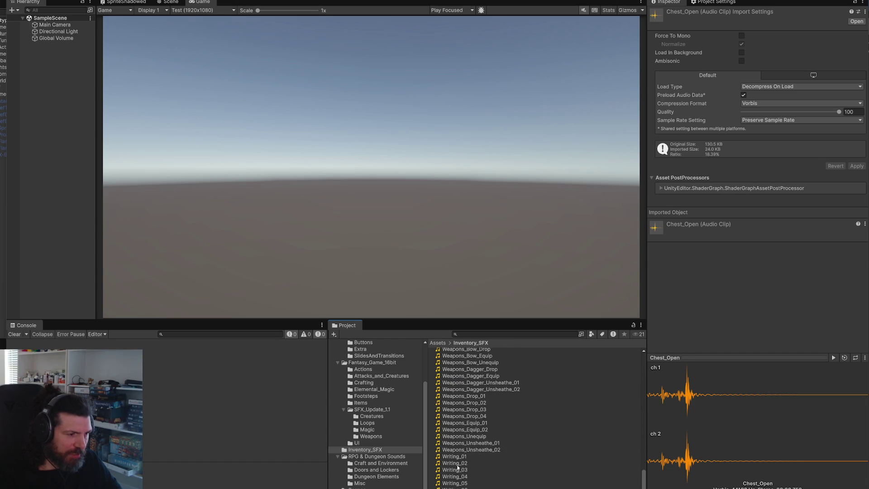
{"action": "left_click", "coordinate": [454, 456]}
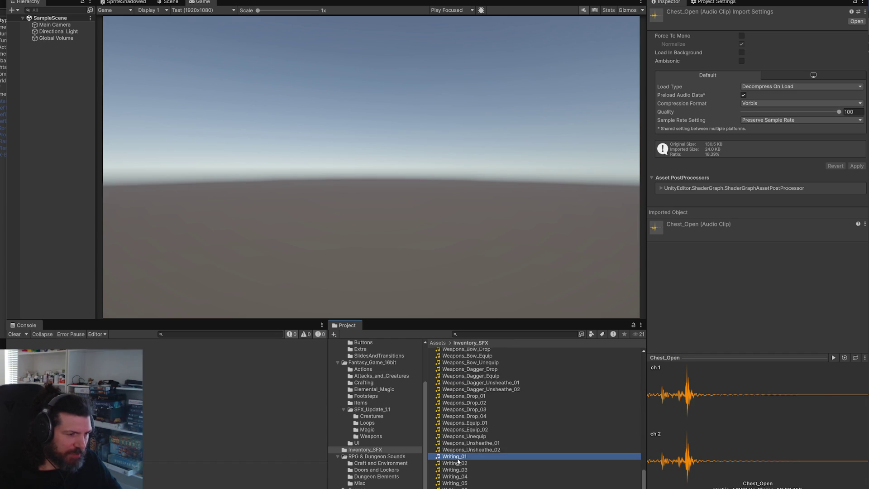
Show the Craft and Environment folder of RPG & Dungeon Sounds.
{"action": "left_click", "coordinate": [378, 456]}
{"action": "left_click", "coordinate": [380, 463]}
{"action": "scroll", "coordinate": [536, 455], "scroll_direction": "down", "scroll_amount": 10}
{"action": "scroll", "coordinate": [535, 459], "scroll_direction": "down", "scroll_amount": 15}
{"action": "scroll", "coordinate": [530, 457], "scroll_direction": "down", "scroll_amount": 15}
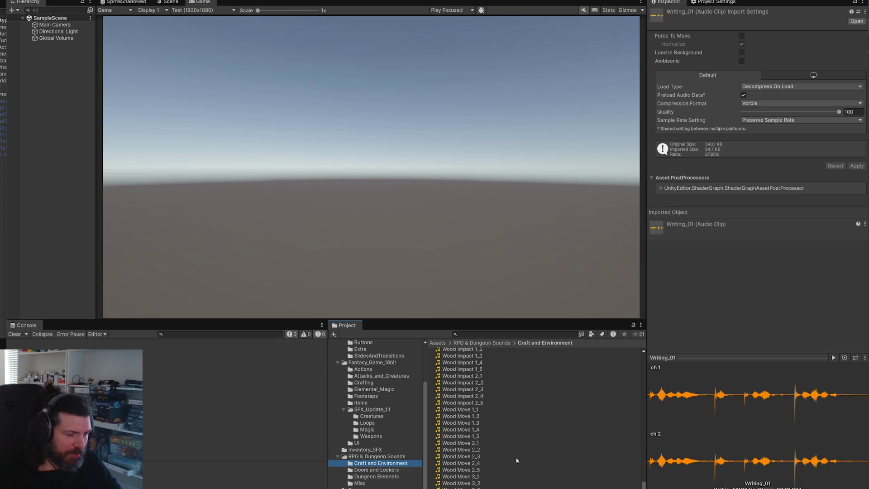
Open the Misc folder and preview the Whoosh Cycling 1 clip.
{"action": "left_click", "coordinate": [407, 488]}
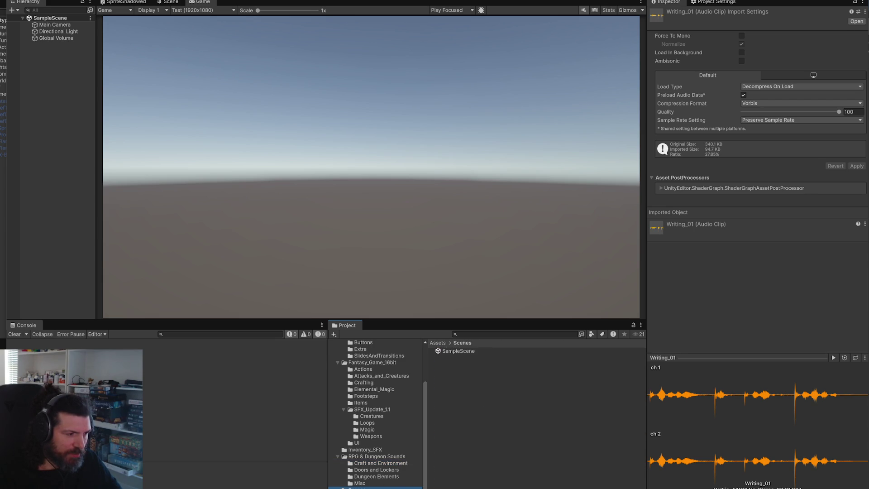
{"action": "left_click", "coordinate": [365, 483]}
{"action": "scroll", "coordinate": [506, 460], "scroll_direction": "down", "scroll_amount": 10}
{"action": "scroll", "coordinate": [506, 459], "scroll_direction": "down", "scroll_amount": 10}
{"action": "left_click", "coordinate": [467, 463]}
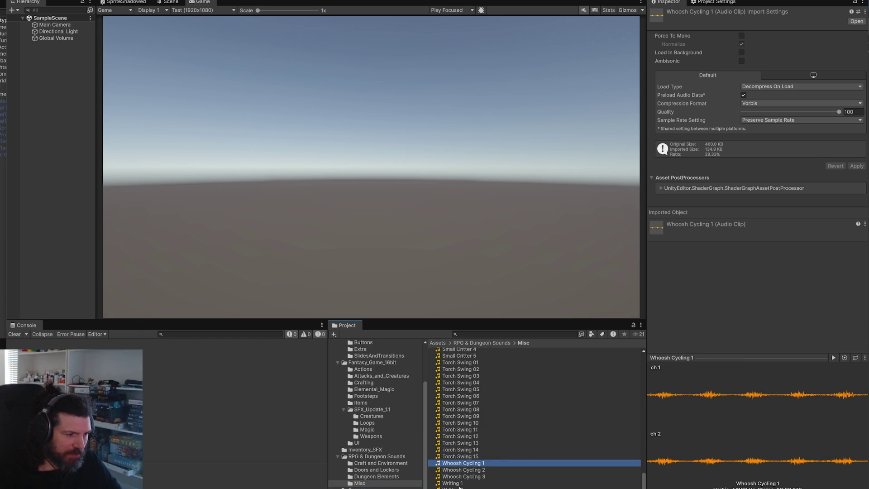
{"action": "scroll", "coordinate": [498, 458], "scroll_direction": "up", "scroll_amount": 5}
{"action": "scroll", "coordinate": [498, 457], "scroll_direction": "up", "scroll_amount": 10}
{"action": "scroll", "coordinate": [498, 458], "scroll_direction": "up", "scroll_amount": 8}
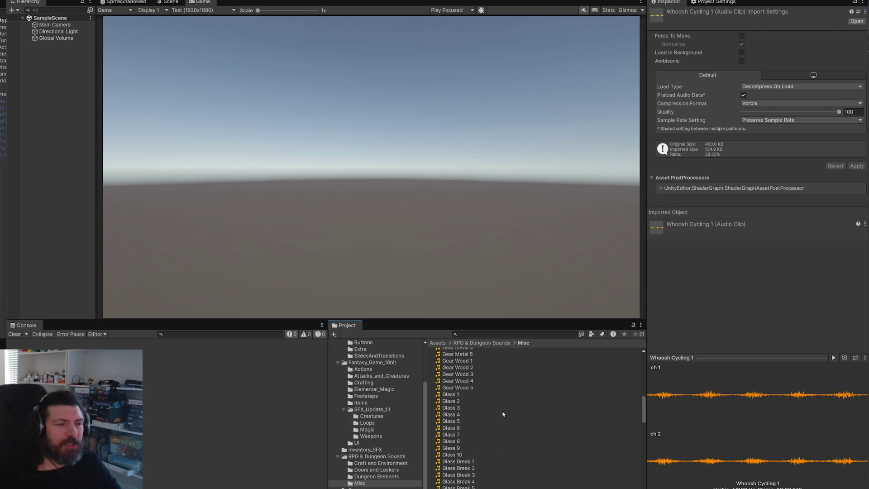
{"action": "scroll", "coordinate": [507, 415], "scroll_direction": "up", "scroll_amount": 3}
{"action": "scroll", "coordinate": [514, 420], "scroll_direction": "up", "scroll_amount": 5}
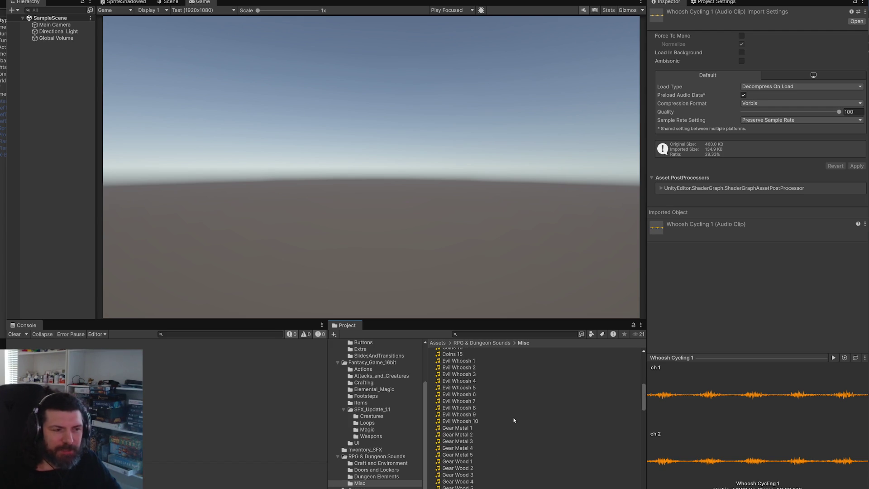
{"action": "scroll", "coordinate": [514, 420], "scroll_direction": "up", "scroll_amount": 9}
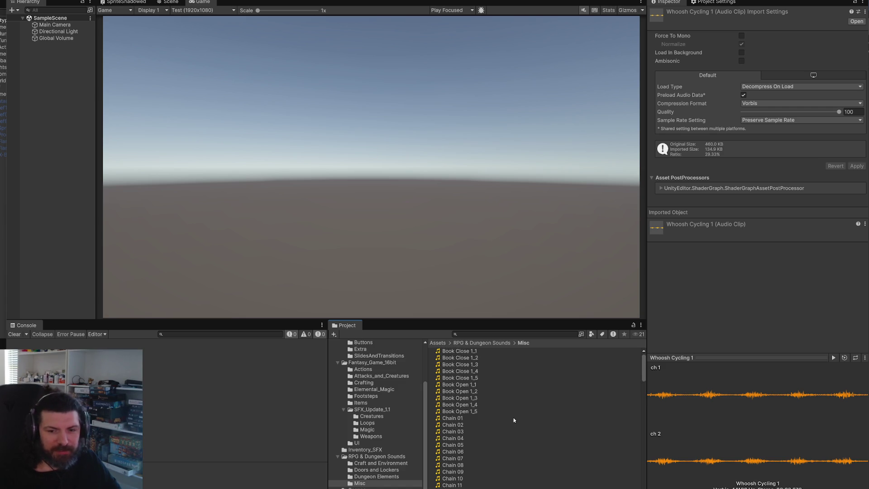
Preview Book Close 1_5, Book Open 1_2 and 1_3, and Chain 01, then open Dungeon Elements.
{"action": "left_click", "coordinate": [500, 358]}
{"action": "left_click", "coordinate": [497, 379]}
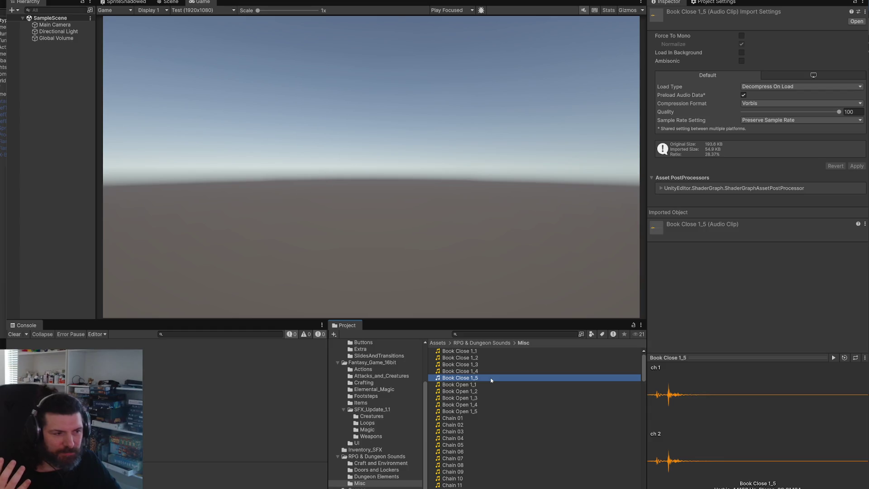
{"action": "left_click", "coordinate": [494, 384]}
{"action": "left_click", "coordinate": [496, 391]}
{"action": "left_click", "coordinate": [498, 398]}
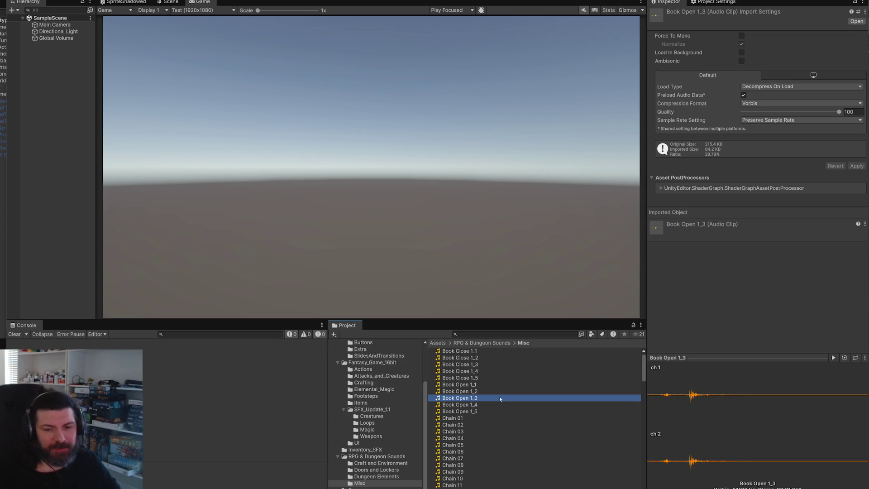
{"action": "key", "text": "Down"}
{"action": "key", "text": "Down"}
{"action": "key", "text": "Down"}
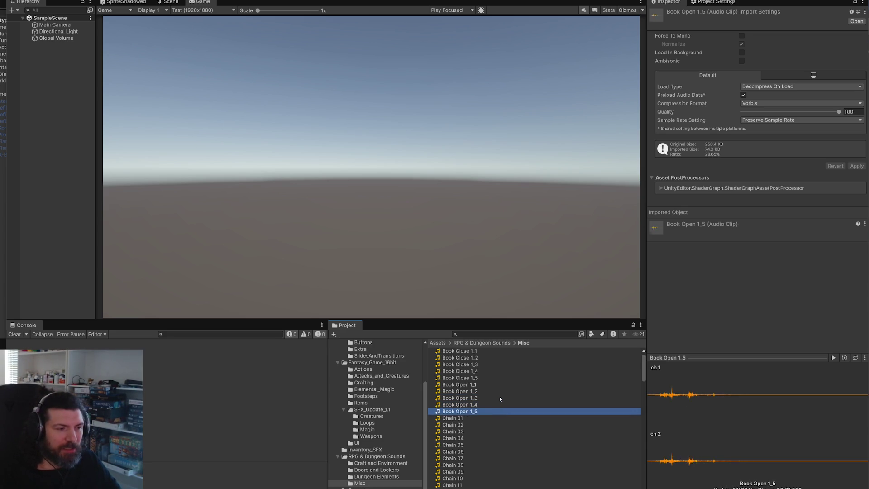
{"action": "left_click", "coordinate": [380, 476]}
Browse the Dungeon Elements, Craft and Environment, Doors and Lockers and Misc folders.
{"action": "scroll", "coordinate": [548, 466], "scroll_direction": "down", "scroll_amount": 10}
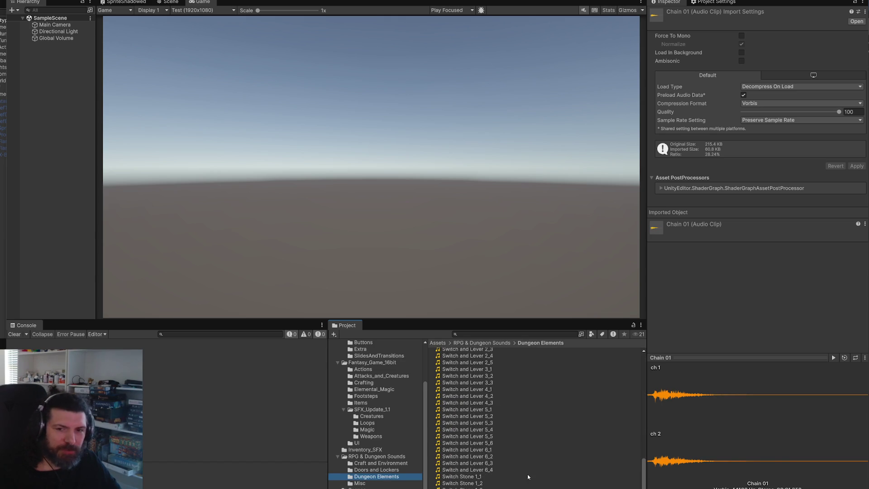
{"action": "scroll", "coordinate": [521, 465], "scroll_direction": "up", "scroll_amount": 15}
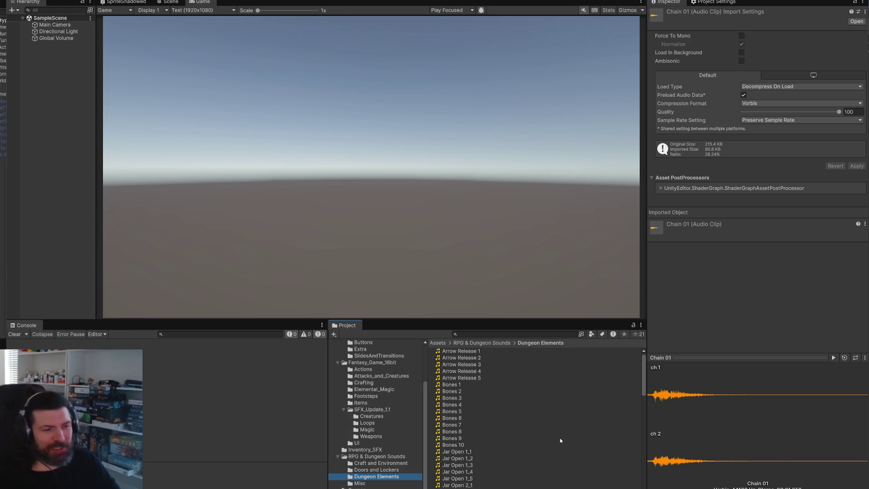
{"action": "key", "text": "Up"}
{"action": "key", "text": "Up"}
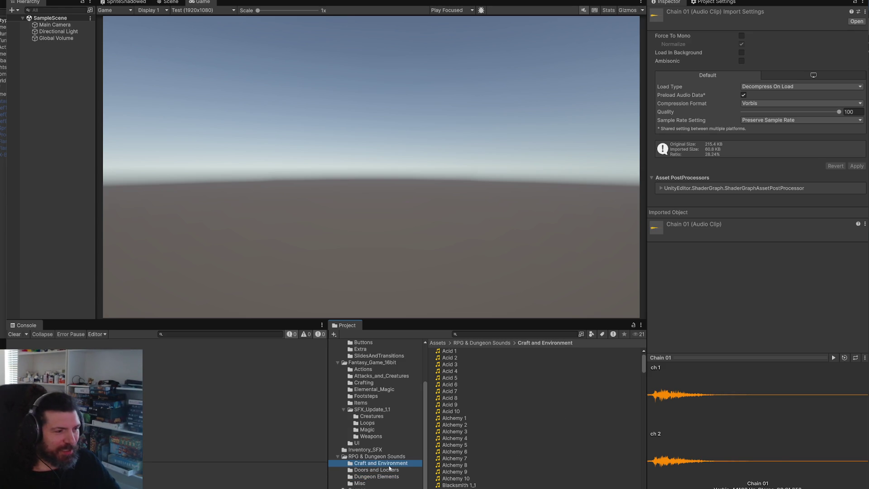
{"action": "scroll", "coordinate": [532, 436], "scroll_direction": "down", "scroll_amount": 20}
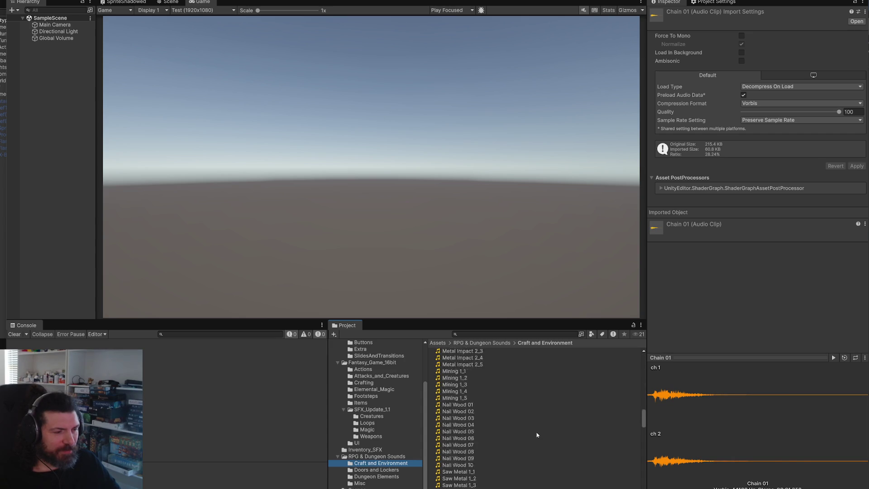
{"action": "scroll", "coordinate": [512, 448], "scroll_direction": "down", "scroll_amount": 5}
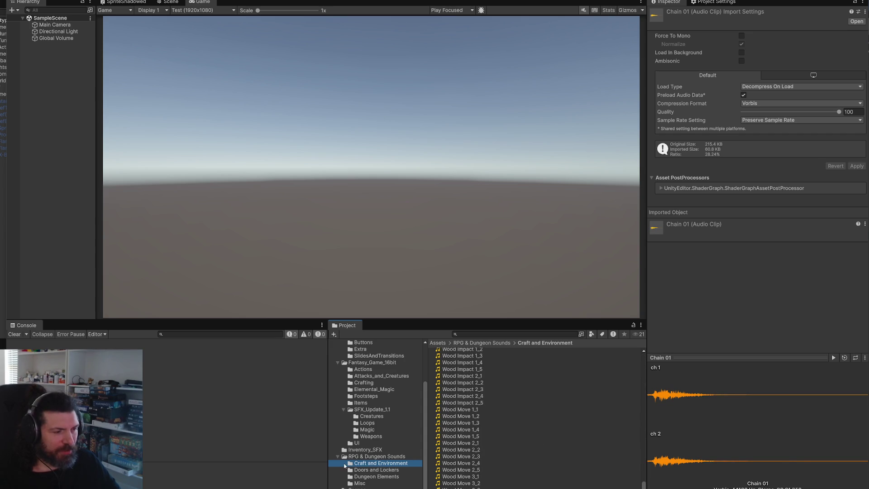
{"action": "left_click", "coordinate": [371, 470]}
{"action": "key", "text": "Down"}
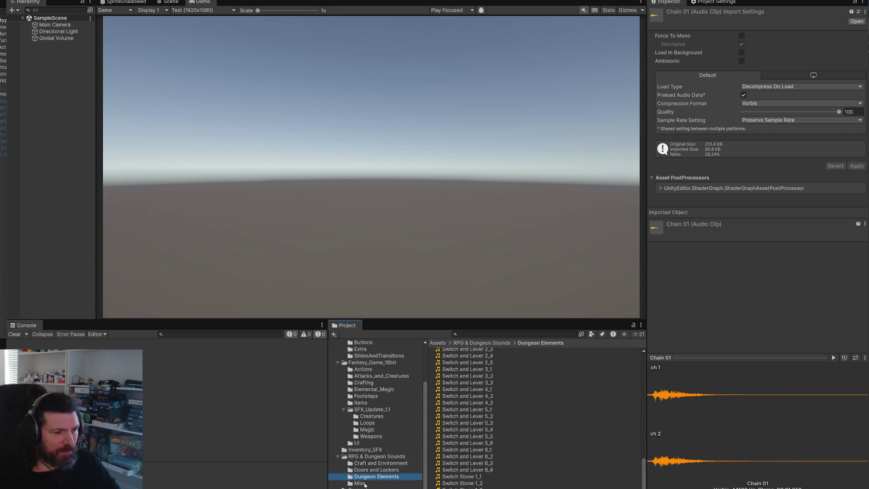
{"action": "key", "text": "Down"}
{"action": "scroll", "coordinate": [495, 461], "scroll_direction": "down", "scroll_amount": 5}
{"action": "scroll", "coordinate": [489, 460], "scroll_direction": "up", "scroll_amount": 5}
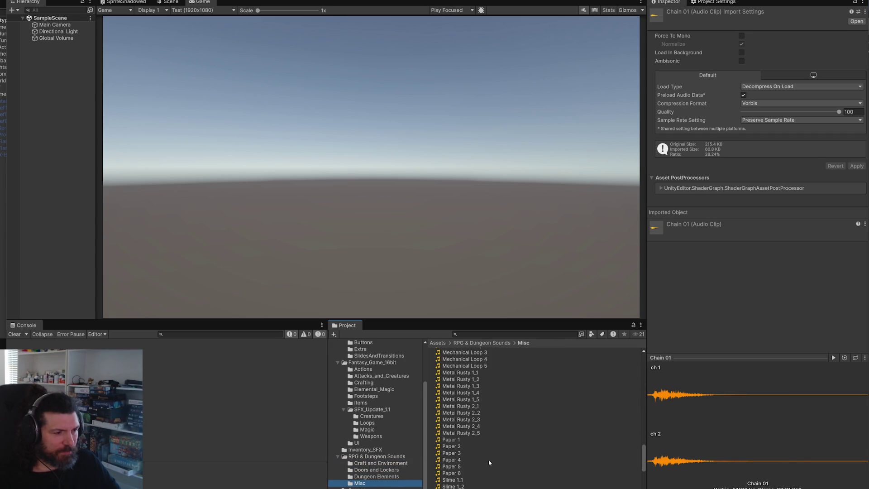
Play the Metal Rusty 1_1 clip in the preview.
{"action": "left_click", "coordinate": [459, 372]}
{"action": "left_click", "coordinate": [833, 357]}
{"action": "scroll", "coordinate": [519, 395], "scroll_direction": "up", "scroll_amount": 15}
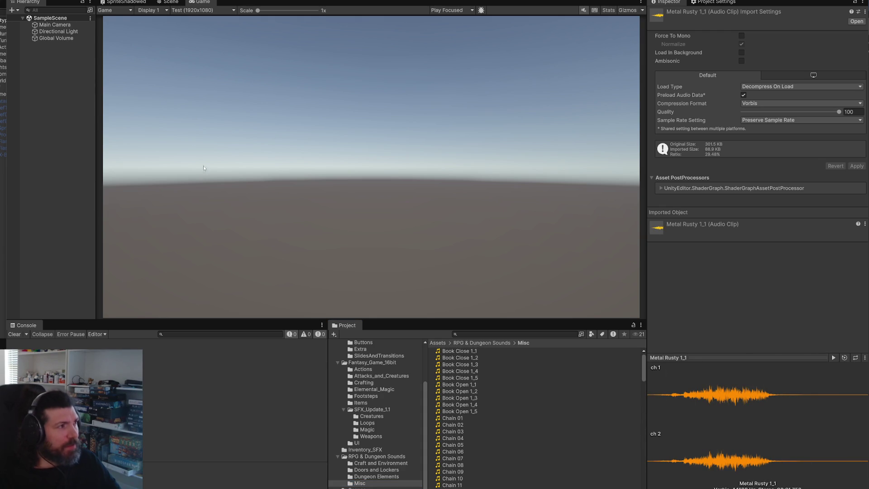
{"action": "left_click", "coordinate": [154, 1]}
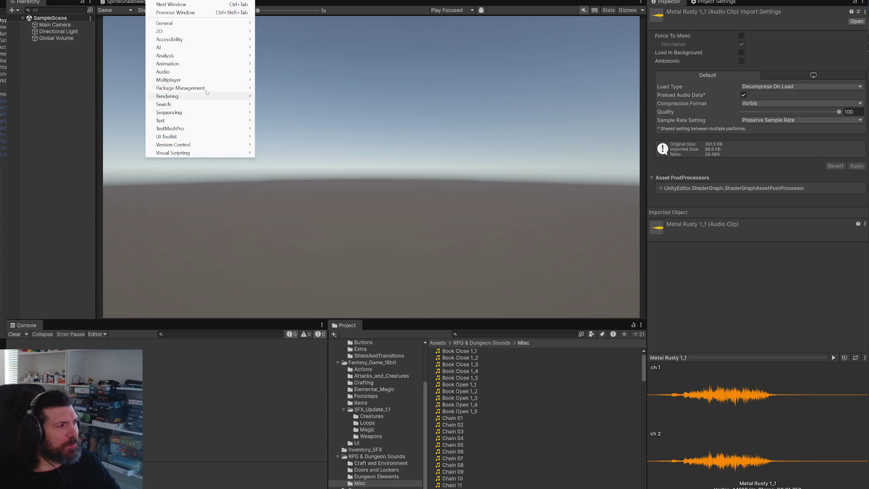
In Package Manager's My Assets, step through packages to Magic Sci-Fi Sword Sounds and import it.
{"action": "mouse_move", "coordinate": [185, 59]}
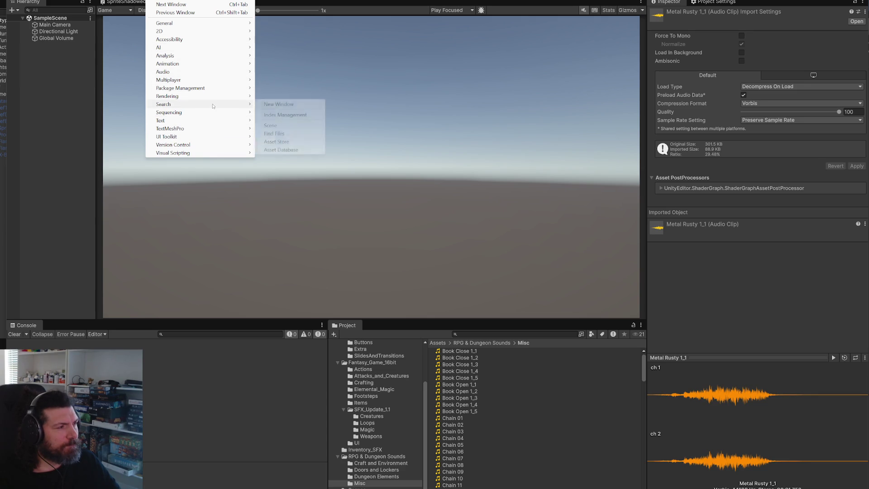
{"action": "mouse_move", "coordinate": [217, 88]}
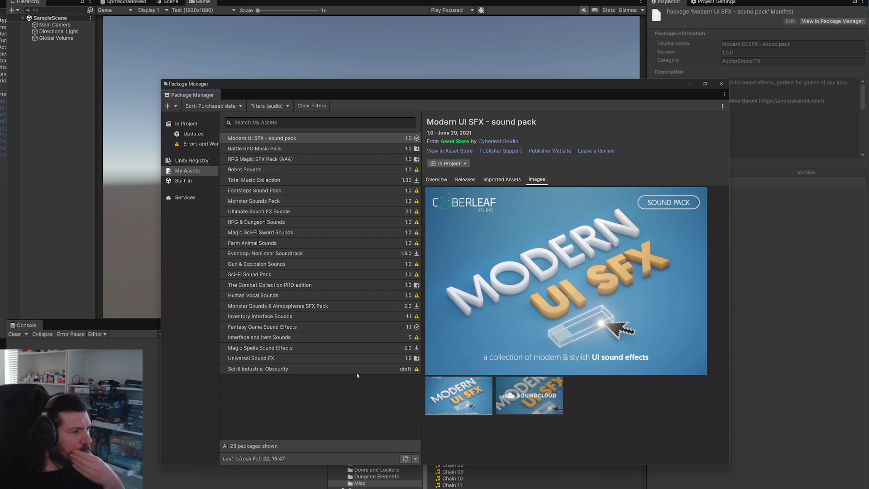
{"action": "left_click", "coordinate": [285, 148]}
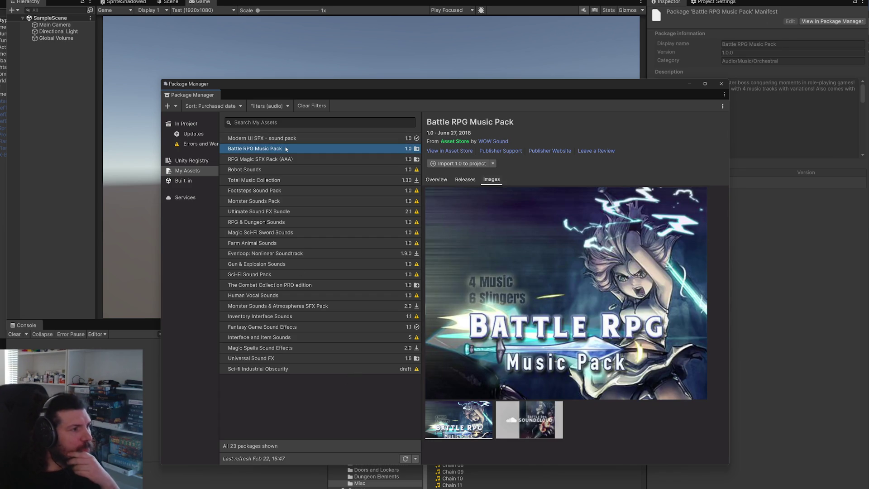
{"action": "key", "text": "Down"}
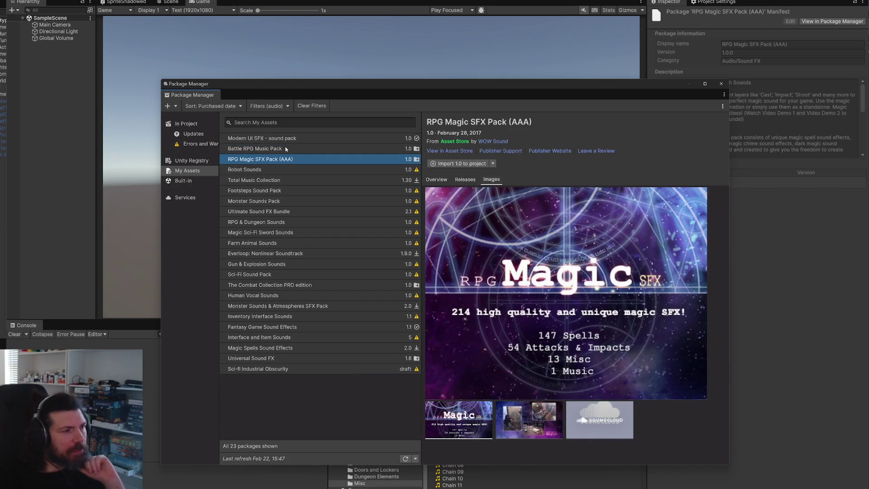
{"action": "key", "text": "Down"}
{"action": "key", "text": "Down"}
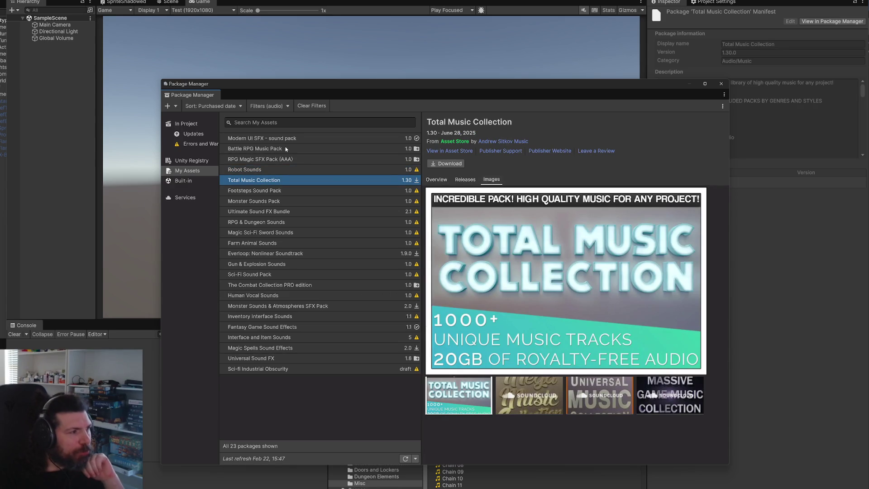
{"action": "key", "text": "Down"}
{"action": "key", "text": "Down"}
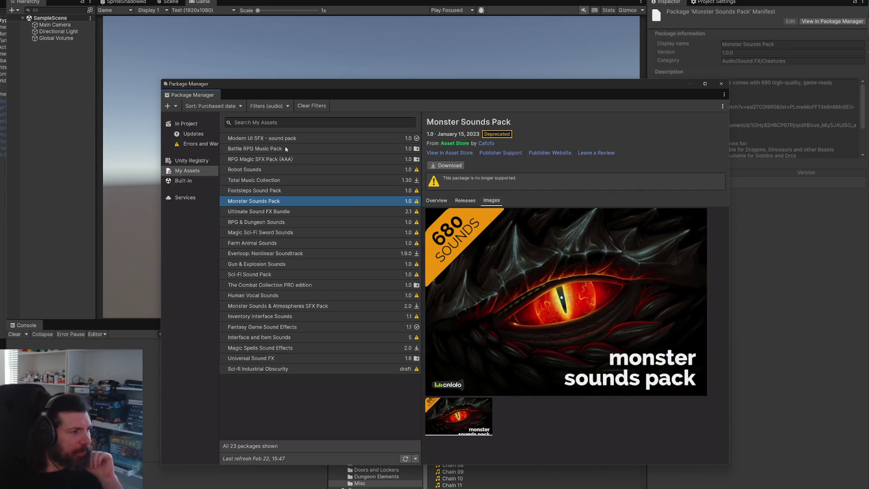
{"action": "key", "text": "Down"}
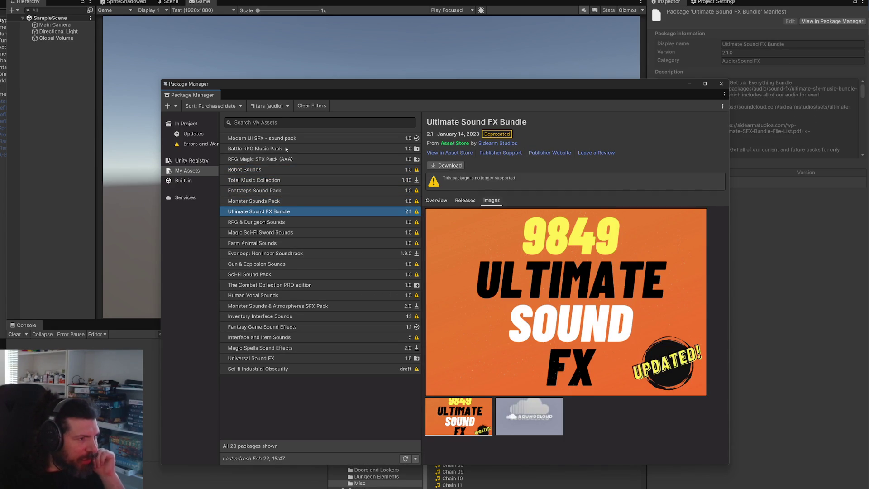
{"action": "key", "text": "Down"}
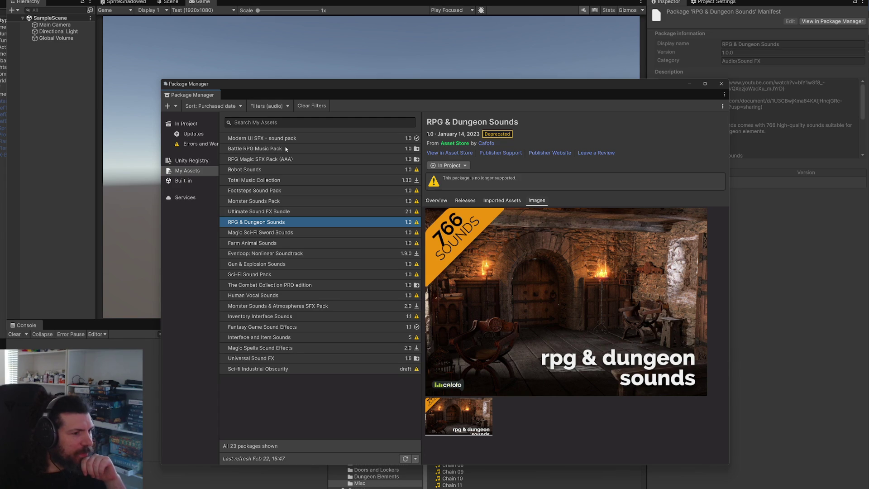
{"action": "key", "text": "Down"}
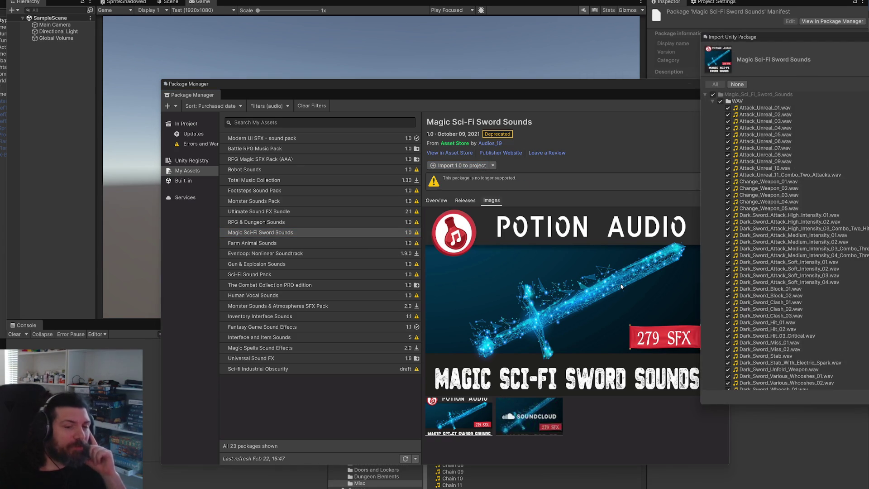
{"action": "left_click", "coordinate": [832, 385]}
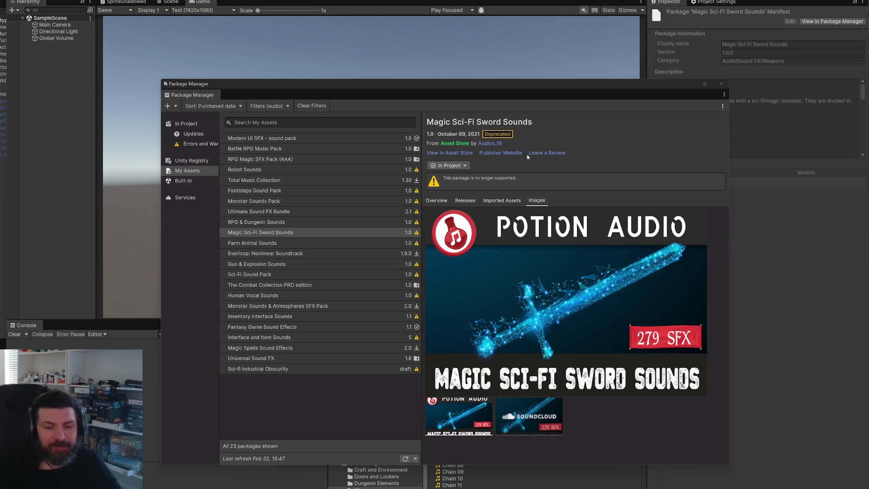
View Farm Animal Sounds, Everloop and Sci-Fi Sound Pack details, then close Package Manager.
{"action": "left_click", "coordinate": [270, 244]}
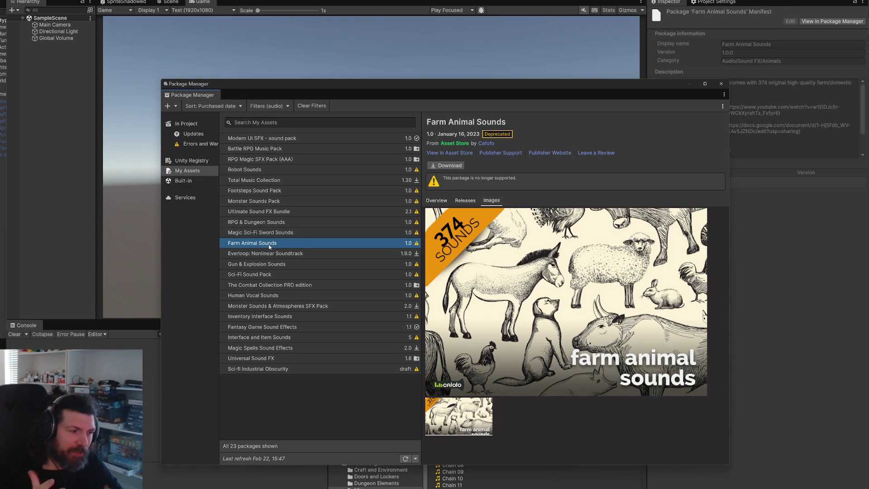
{"action": "key", "text": "Down"}
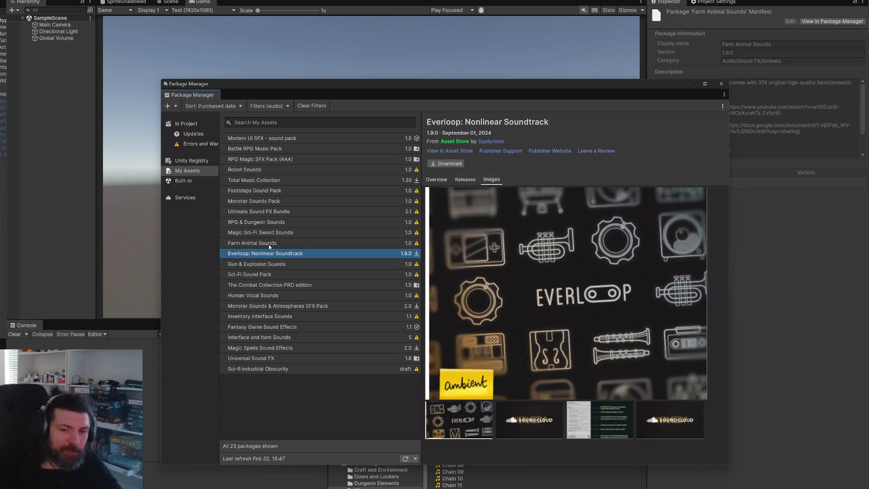
{"action": "key", "text": "Down"}
{"action": "key", "text": "Down"}
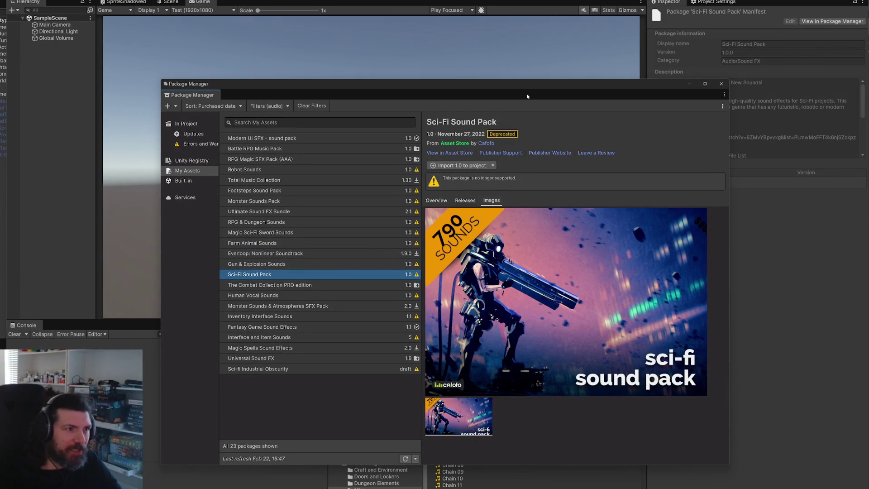
{"action": "left_click", "coordinate": [721, 85]}
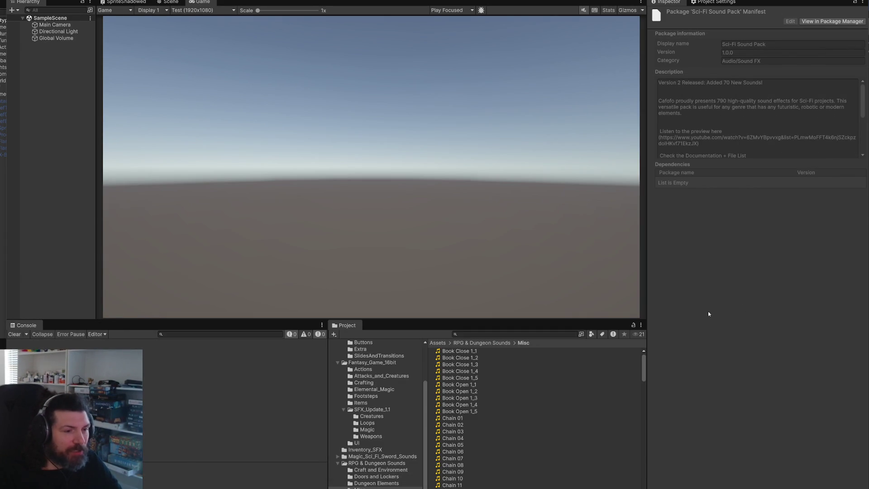
Navigate the Project window to the Magic_Sci_Fi_Sword_Sounds WAV folder.
{"action": "scroll", "coordinate": [376, 408], "scroll_direction": "up", "scroll_amount": 3}
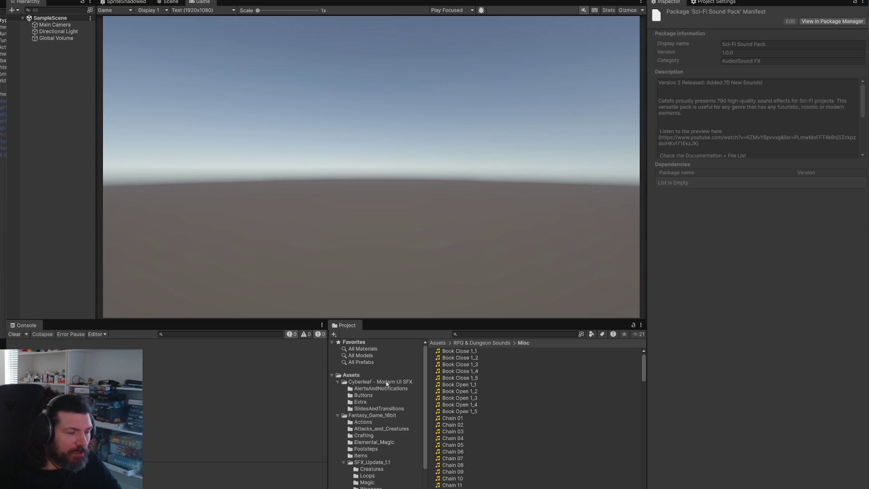
{"action": "left_click", "coordinate": [383, 381]}
{"action": "left_click", "coordinate": [375, 415]}
{"action": "scroll", "coordinate": [377, 430], "scroll_direction": "down", "scroll_amount": 1}
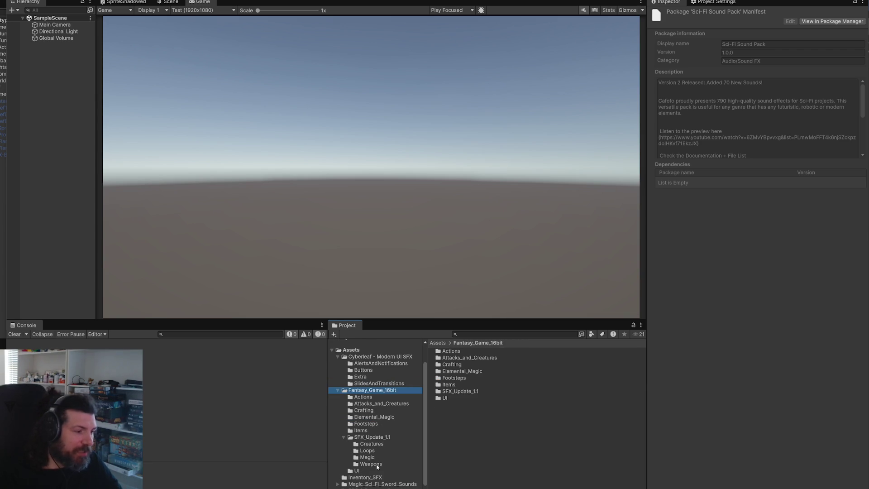
{"action": "left_click", "coordinate": [378, 478]}
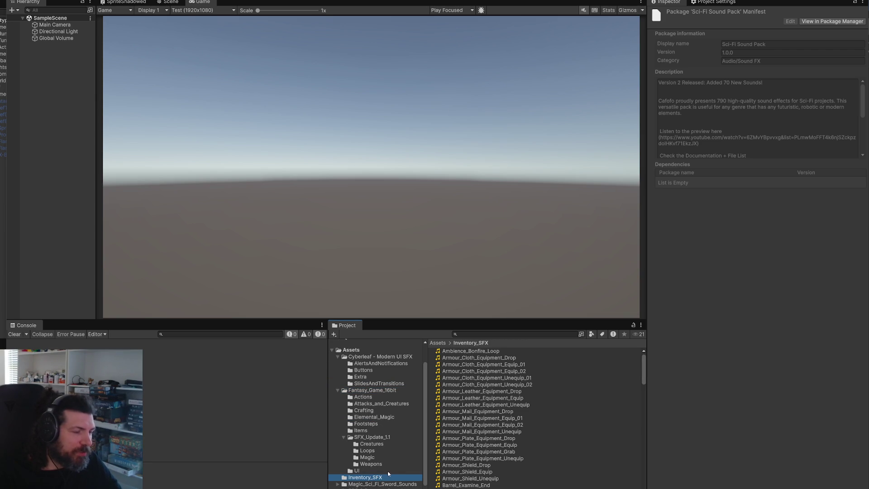
{"action": "left_click", "coordinate": [394, 484]}
{"action": "double_click", "coordinate": [453, 352]}
Play Attack_Unreal_01, 03 and 10, then Dark_Sword_Attack_High_Intensity_01.
{"action": "left_click", "coordinate": [456, 352]}
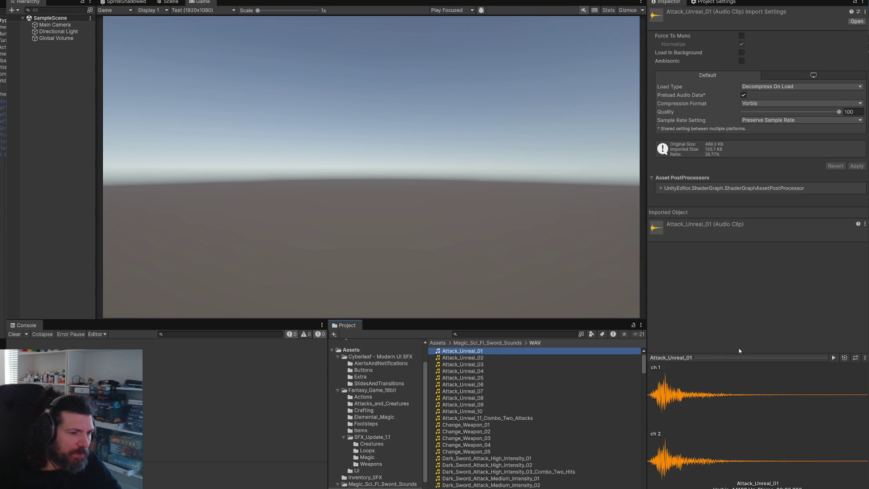
{"action": "left_click", "coordinate": [835, 359]}
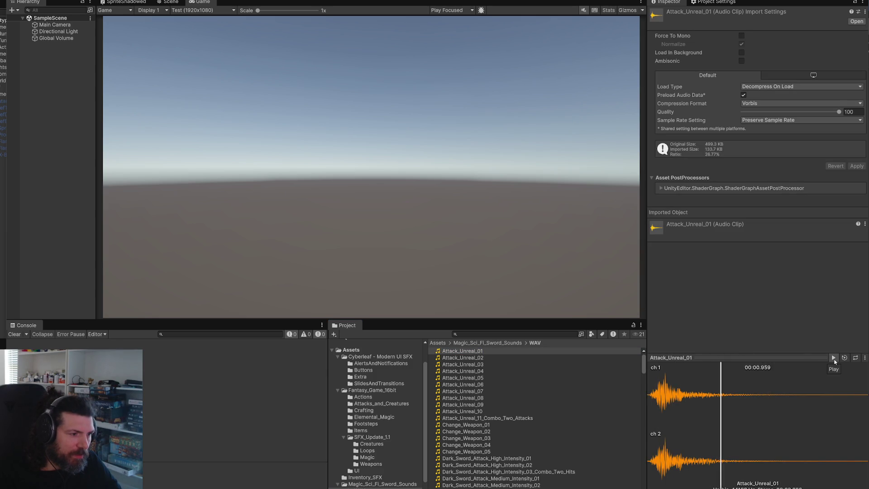
{"action": "key", "text": "Down"}
{"action": "key", "text": "Down"}
{"action": "left_click", "coordinate": [833, 359]}
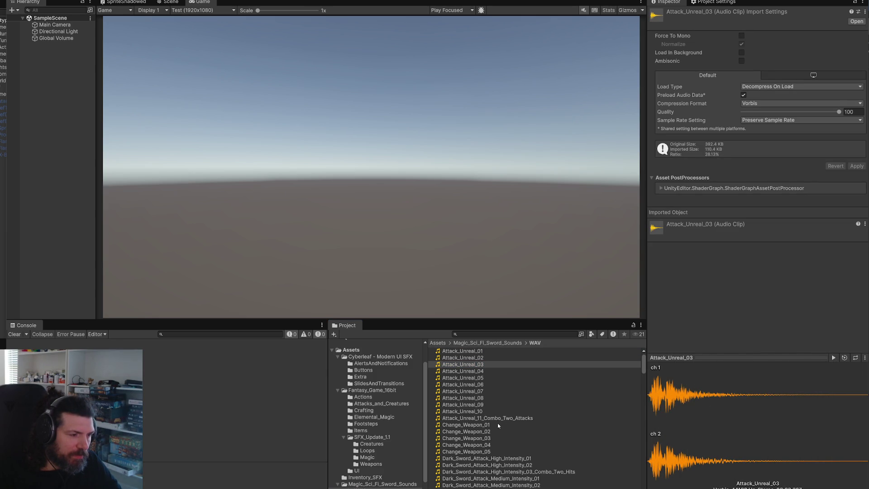
{"action": "left_click", "coordinate": [476, 411]}
{"action": "left_click", "coordinate": [834, 358]}
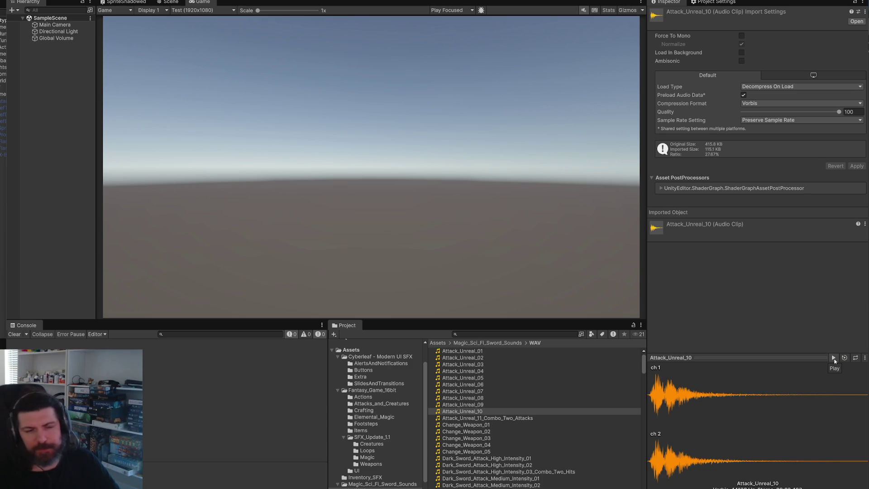
{"action": "left_click", "coordinate": [484, 452]}
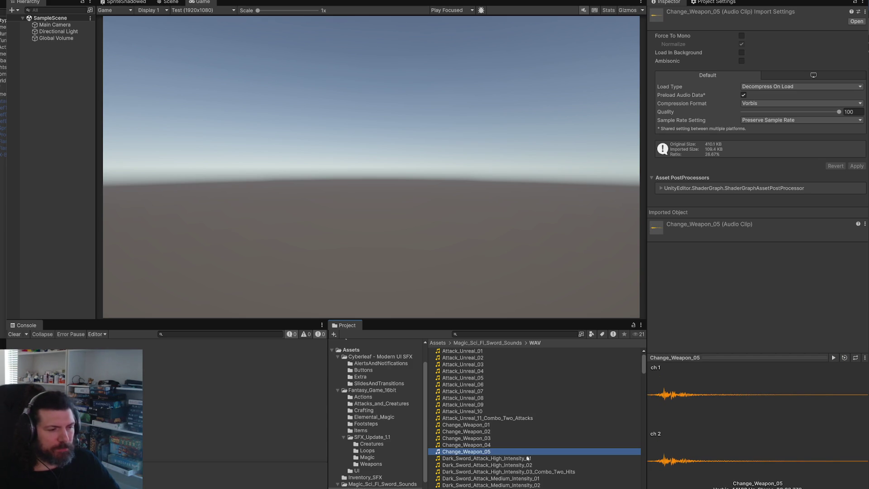
{"action": "left_click", "coordinate": [532, 459]}
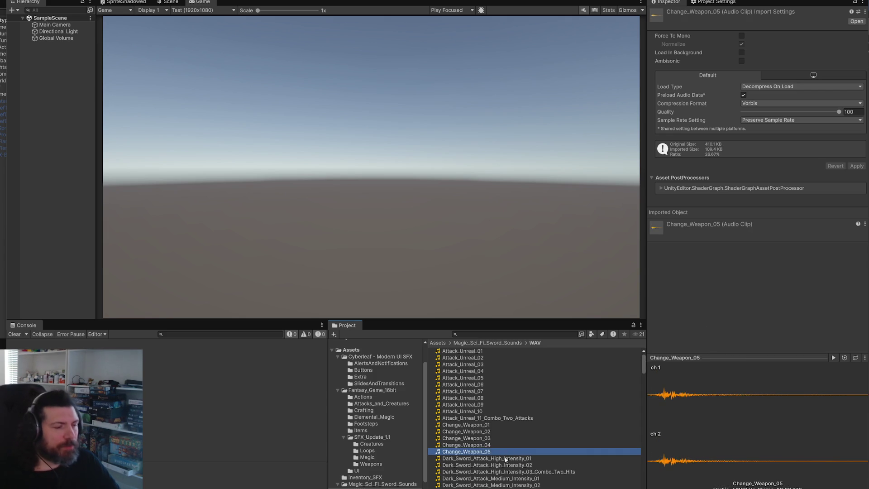
{"action": "left_click", "coordinate": [833, 358]}
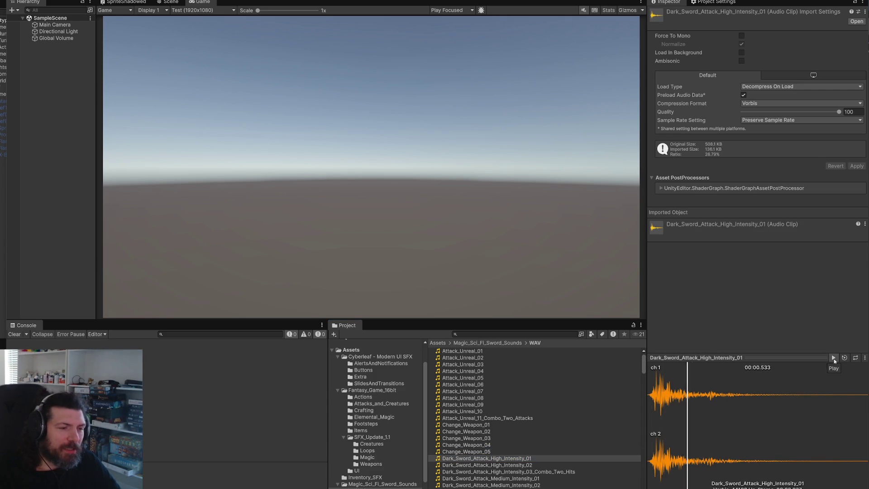
Audition the Dark_Sword_Attack_High_Intensity_02 and Dark_Sword_Attack_Medium_Intensity_01 clips.
{"action": "left_click", "coordinate": [509, 465]}
{"action": "left_click", "coordinate": [834, 358]}
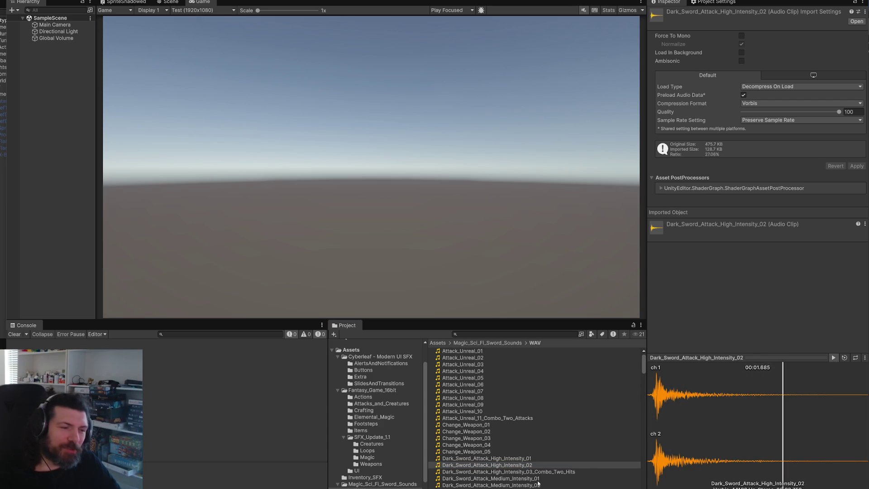
{"action": "left_click", "coordinate": [538, 479]}
{"action": "left_click", "coordinate": [833, 358]}
Audition the Dark_Sword_Hit_01, Dark_Sword_Hit_02 and Dark_Sword_Miss_01 clips.
{"action": "scroll", "coordinate": [514, 458], "scroll_direction": "down", "scroll_amount": 3}
{"action": "scroll", "coordinate": [514, 459], "scroll_direction": "down", "scroll_amount": 2}
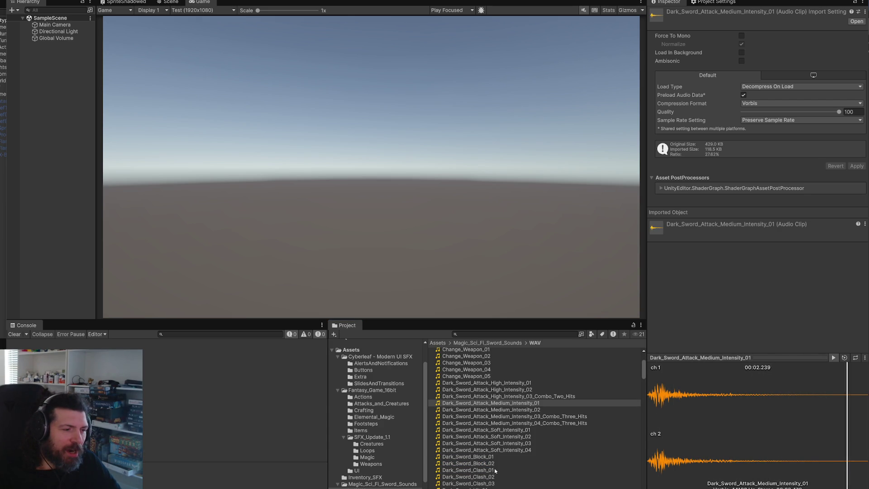
{"action": "scroll", "coordinate": [488, 458], "scroll_direction": "down", "scroll_amount": 3}
{"action": "left_click", "coordinate": [479, 440]}
{"action": "left_click", "coordinate": [834, 357]}
{"action": "left_click", "coordinate": [497, 446]}
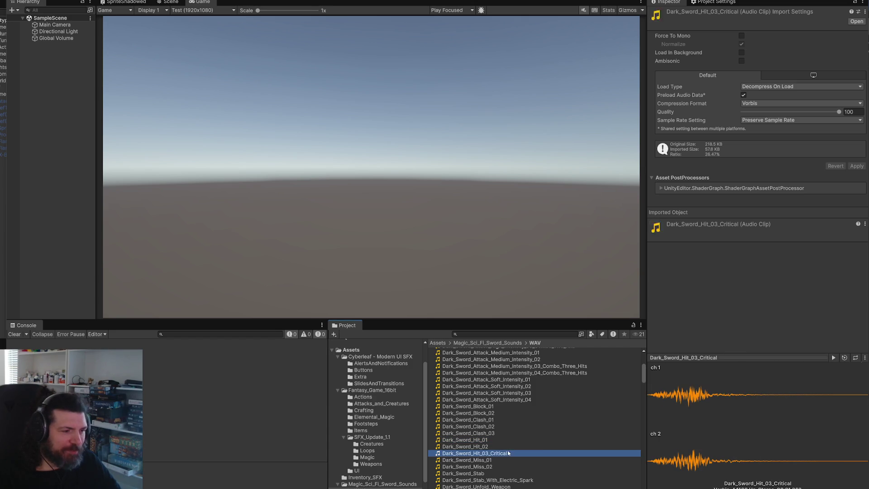
{"action": "left_click", "coordinate": [833, 357]}
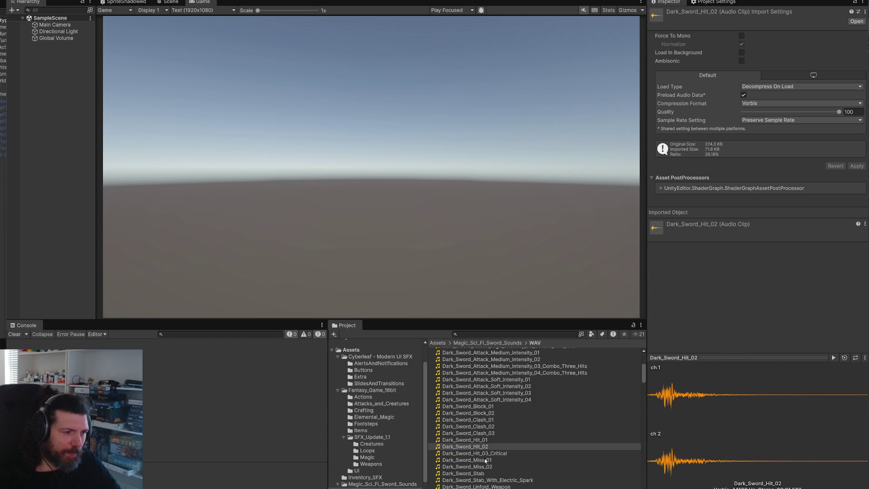
{"action": "left_click", "coordinate": [485, 460]}
{"action": "left_click", "coordinate": [834, 358]}
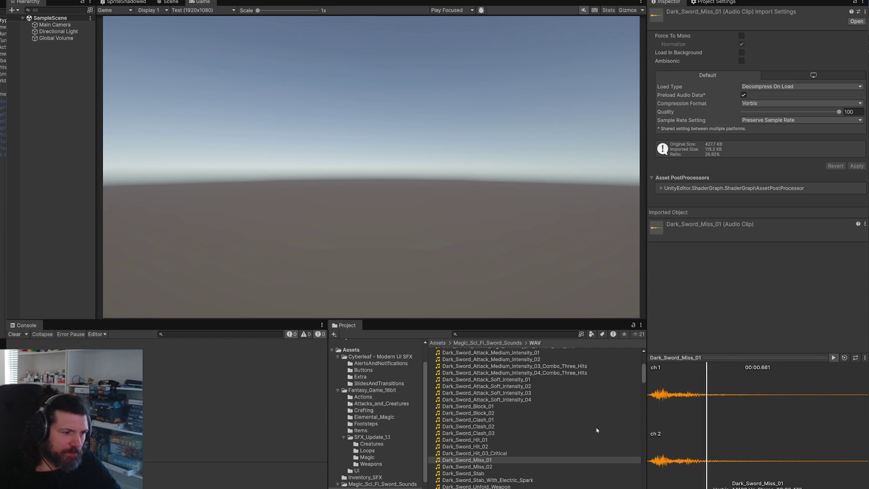
Audition Dark_Sword_Stab, Dark_Sword_Whoosh_01 and Dark_Sword_Whoosh_Fast_02, replaying the fast whoosh.
{"action": "scroll", "coordinate": [508, 457], "scroll_direction": "down", "scroll_amount": 2}
{"action": "left_click", "coordinate": [498, 448]}
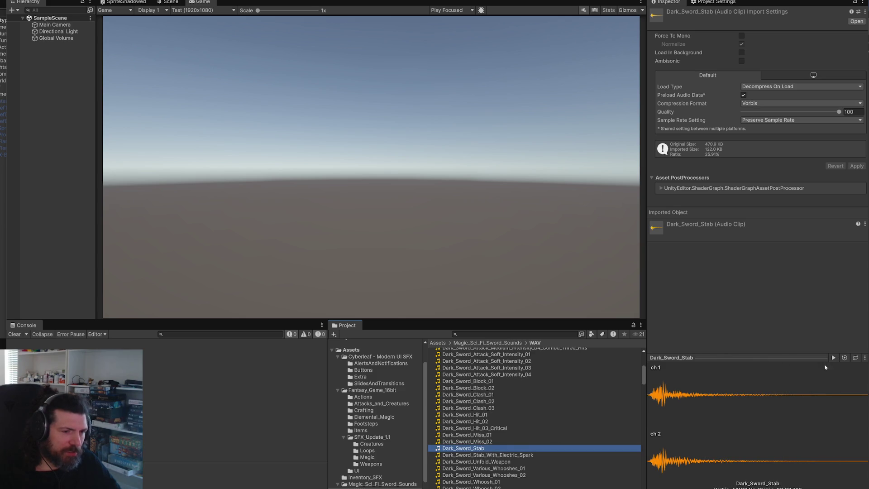
{"action": "left_click", "coordinate": [832, 360]}
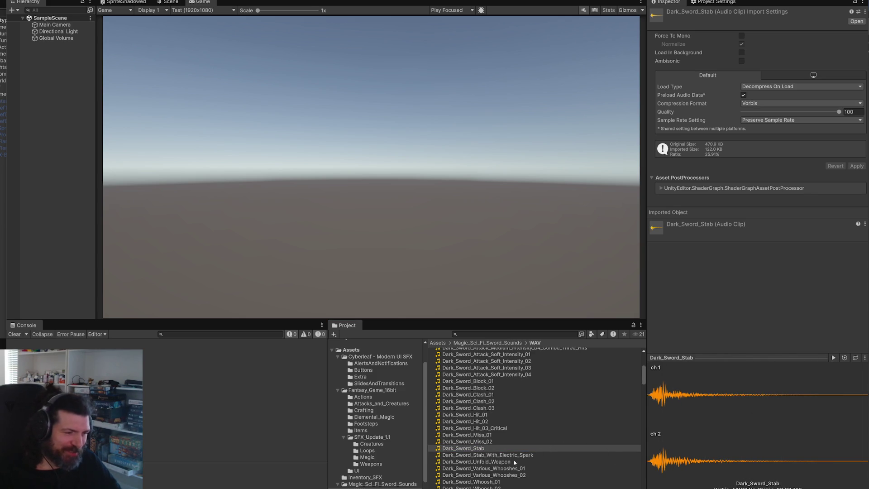
{"action": "scroll", "coordinate": [514, 460], "scroll_direction": "down", "scroll_amount": 3}
{"action": "left_click", "coordinate": [509, 406]}
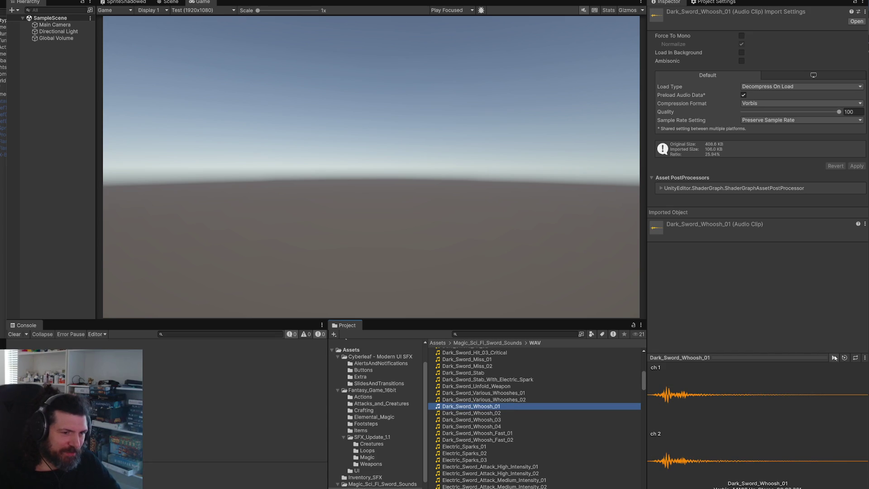
{"action": "left_click", "coordinate": [834, 358]}
{"action": "key", "text": "Down"}
{"action": "key", "text": "Down"}
{"action": "key", "text": "Down"}
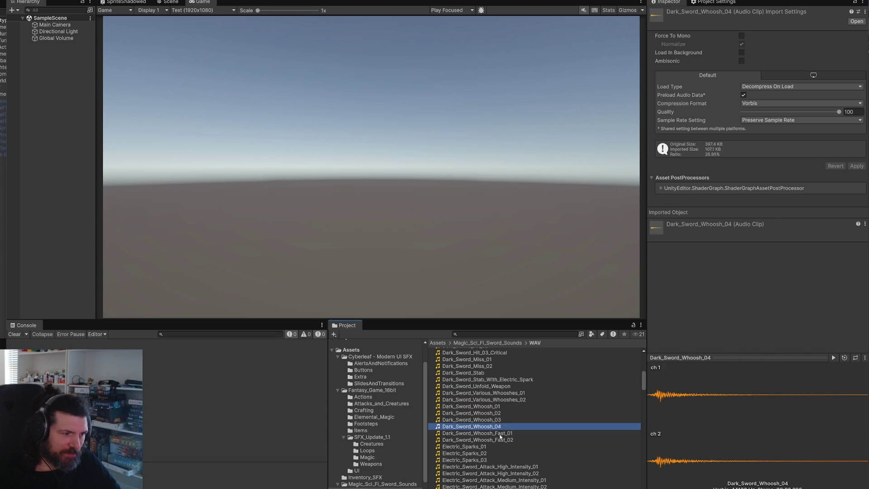
{"action": "key", "text": "Down"}
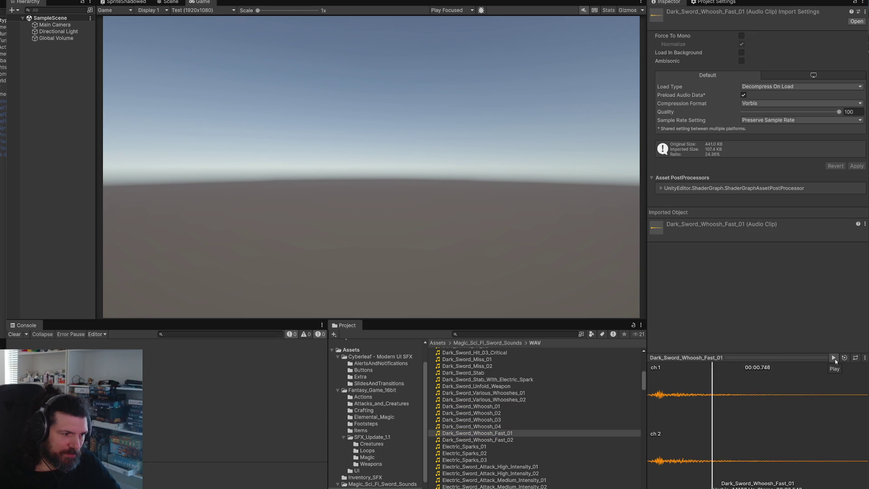
{"action": "left_click", "coordinate": [835, 357]}
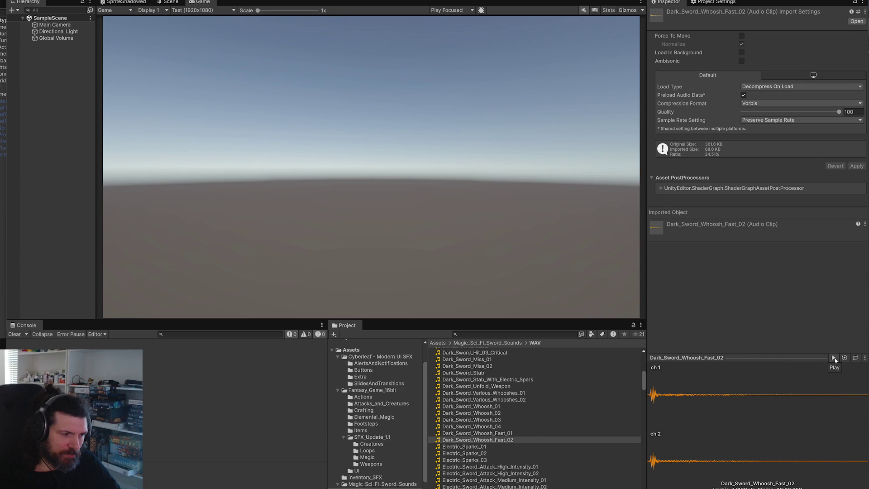
{"action": "left_click", "coordinate": [835, 357]}
Audition Electric_Sword_Attack_High_Intensity_02 and _01, then select both clips together.
{"action": "scroll", "coordinate": [589, 430], "scroll_direction": "down", "scroll_amount": 3}
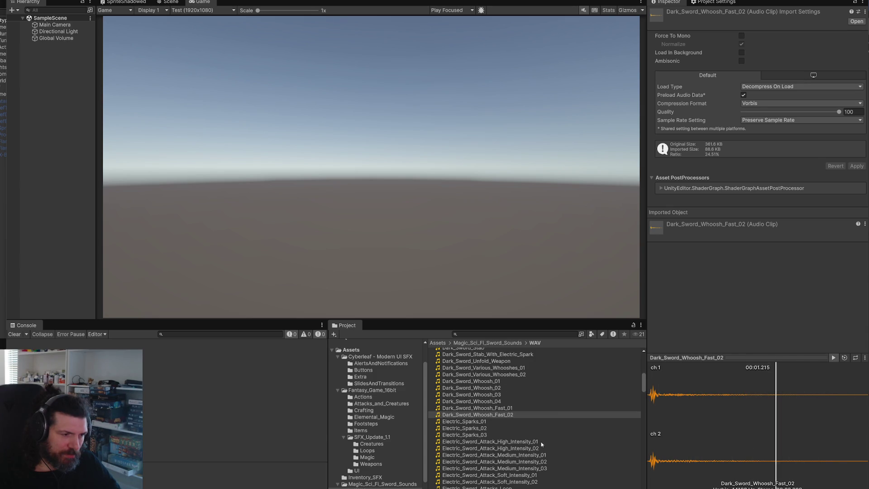
{"action": "left_click", "coordinate": [630, 448]}
{"action": "left_click", "coordinate": [832, 358]}
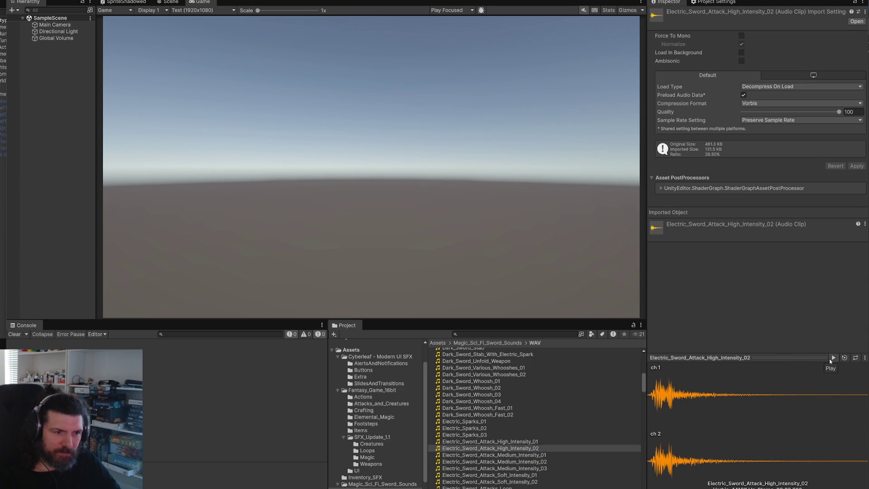
{"action": "left_click", "coordinate": [833, 358]}
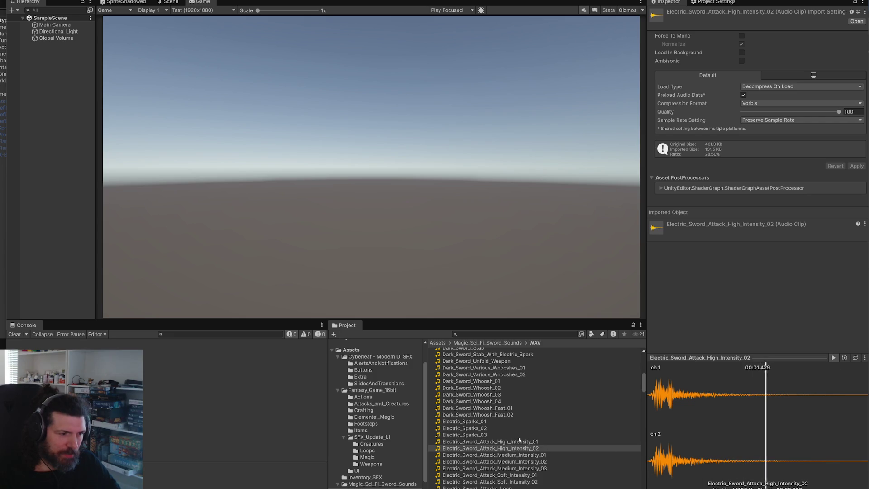
{"action": "key", "text": "Up"}
{"action": "left_click", "coordinate": [834, 358]}
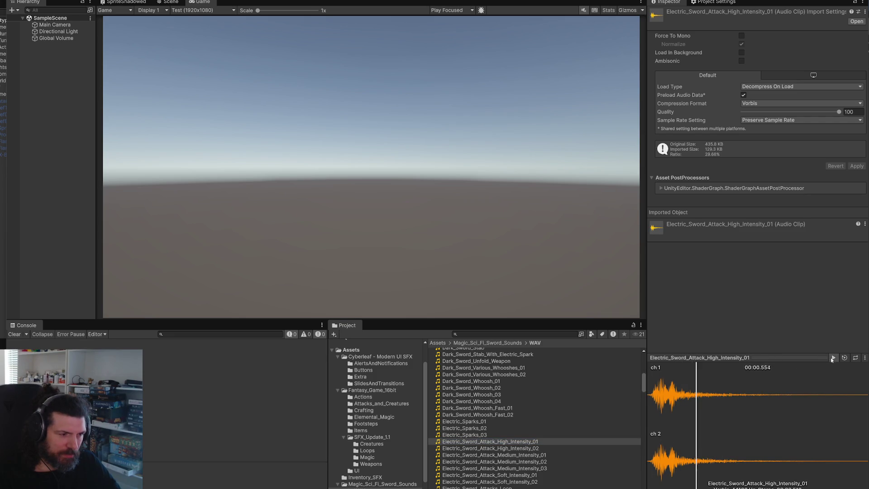
{"action": "left_click", "coordinate": [550, 449], "text": "shift"}
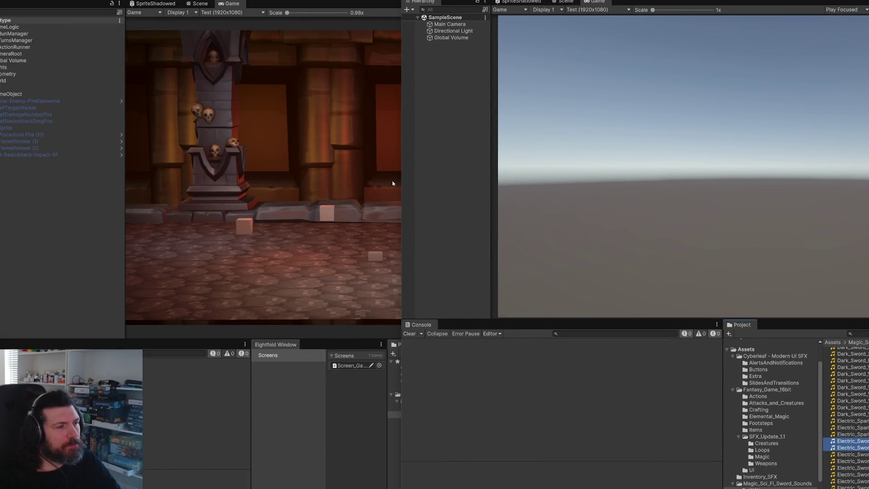
Bring the game project's editor into view and resize its panels to expose Content/Audio/BattleClips.
{"action": "left_click_drag", "start_coordinate": [402, 181], "coordinate": [797, 169]}
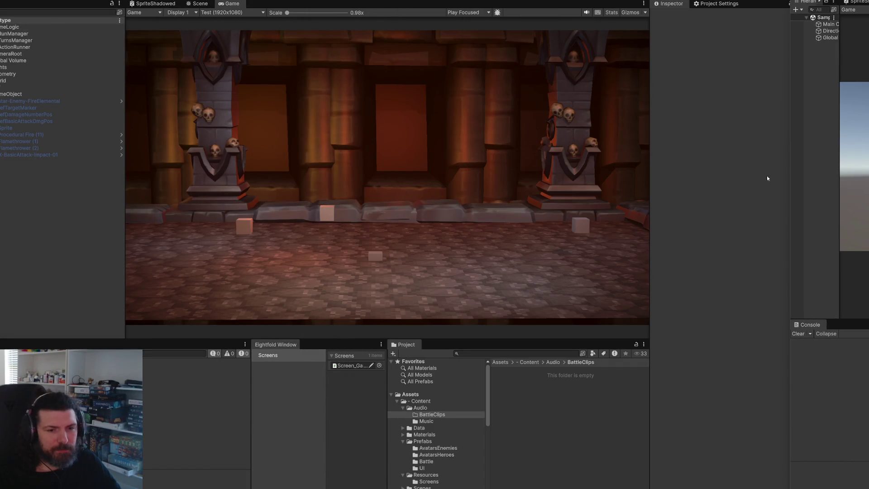
{"action": "left_click", "coordinate": [868, 381]}
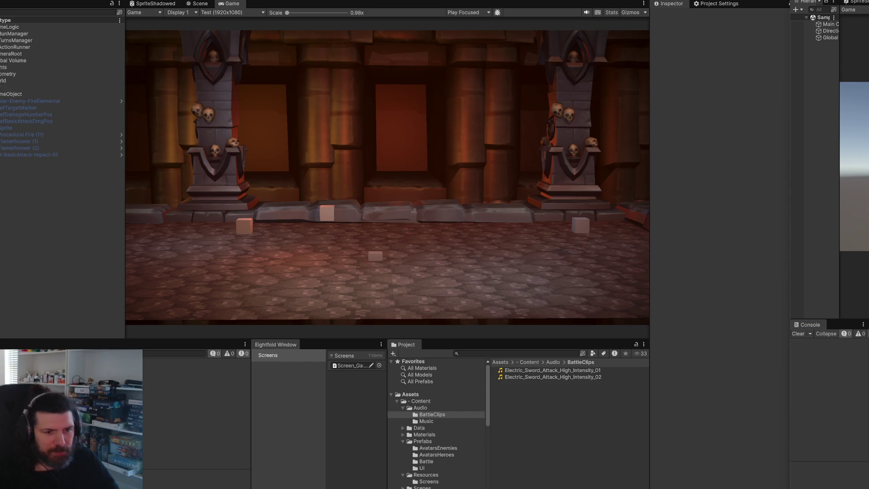
{"action": "mouse_move", "coordinate": [791, 342]}
{"action": "left_mouse_down"}
{"action": "mouse_move", "coordinate": [803, 342]}
{"action": "mouse_move", "coordinate": [691, 349]}
{"action": "mouse_move", "coordinate": [764, 349]}
{"action": "left_mouse_up"}
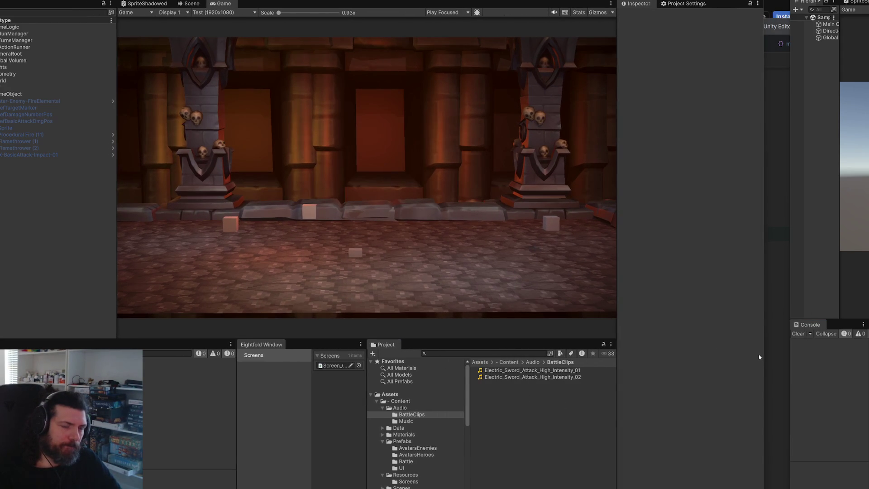
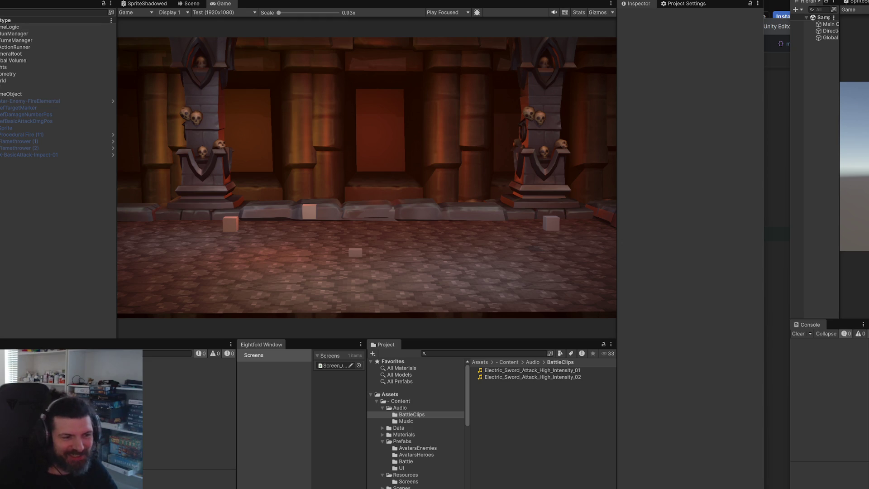
Preview the second Electric_Sword_Attack clip in the Inspector.
{"action": "left_click", "coordinate": [550, 378]}
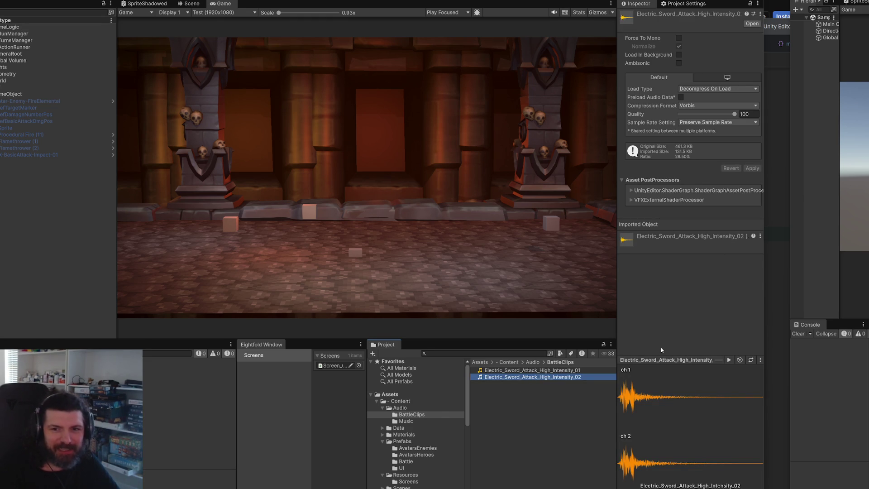
{"action": "left_click", "coordinate": [729, 360]}
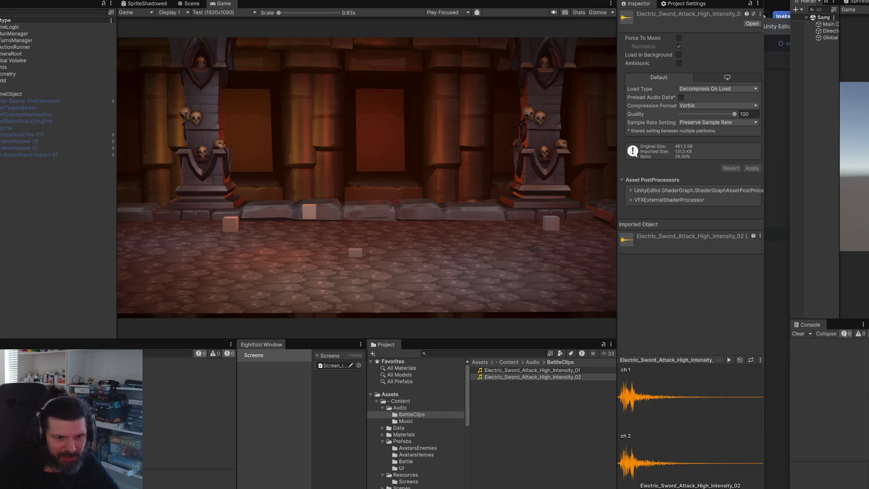
{"action": "left_click", "coordinate": [516, 410]}
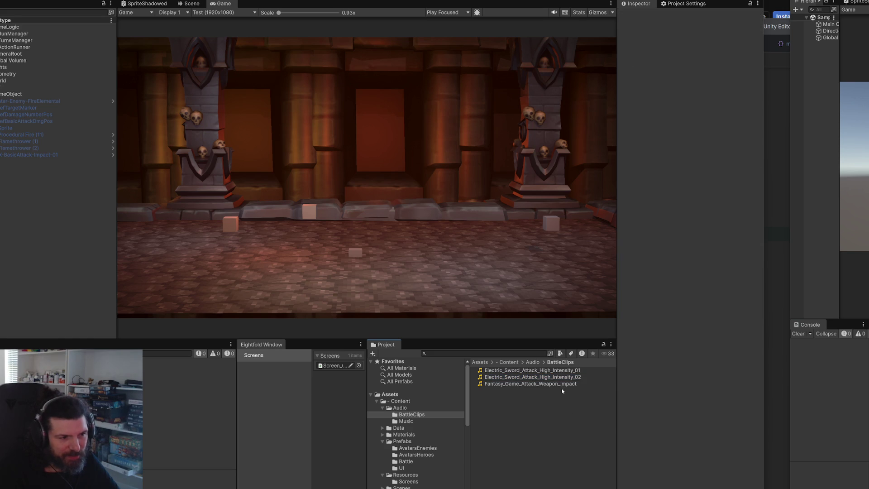
Play the Fantasy_Game_Attack_Weapon_Impact clip a few times, then clear the selection.
{"action": "left_click", "coordinate": [563, 386]}
{"action": "left_click", "coordinate": [726, 362]}
{"action": "left_click", "coordinate": [728, 362]}
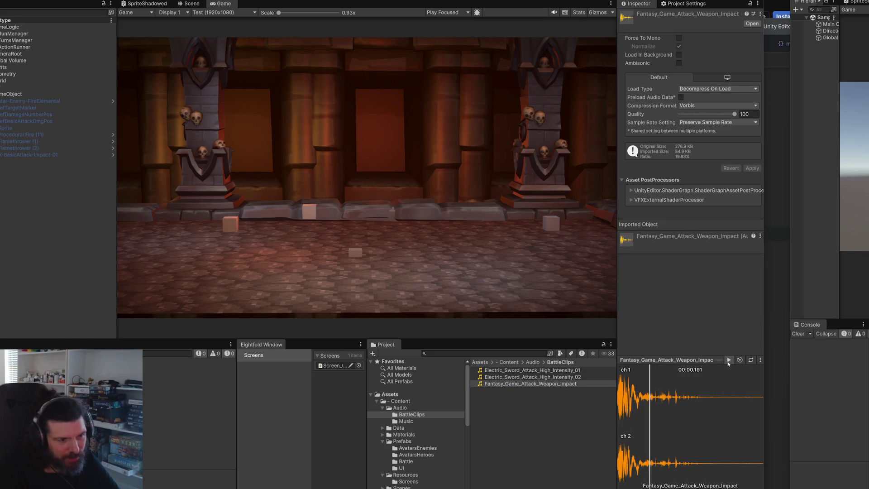
{"action": "left_click", "coordinate": [729, 361]}
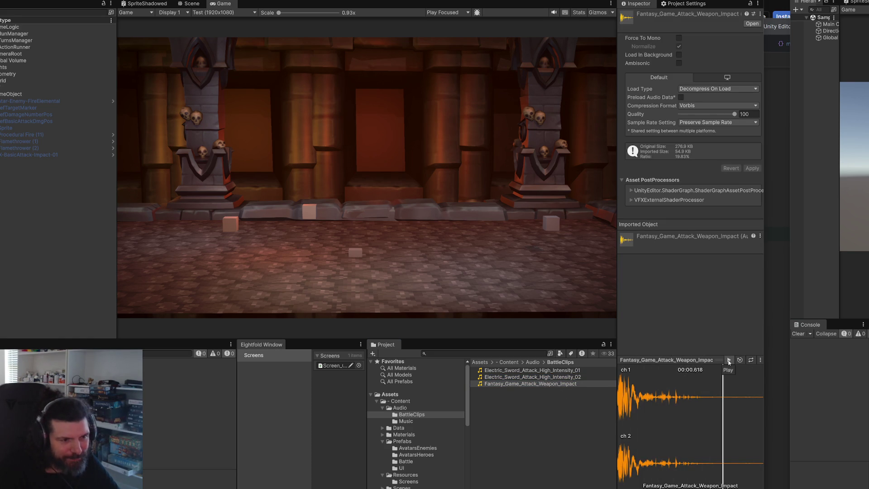
{"action": "left_click", "coordinate": [528, 399]}
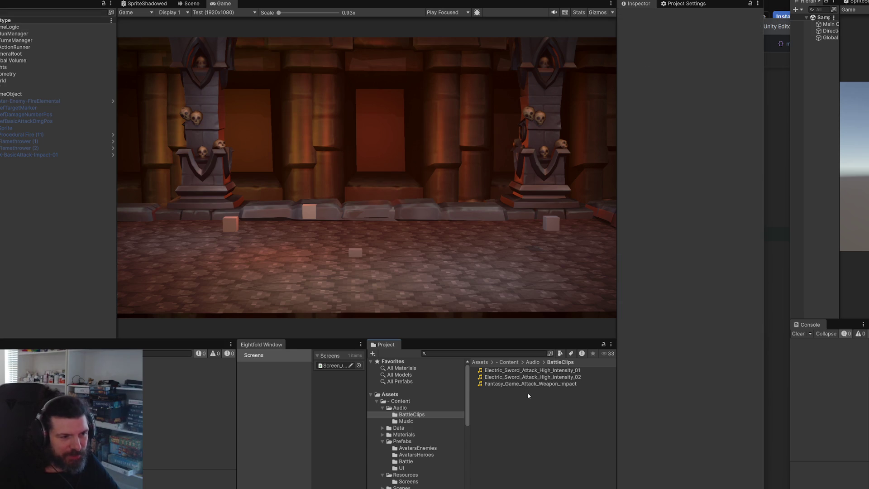
Create a SoundClip asset via Create > Ultima > Audio named SoundClip_BasicAttack.
{"action": "right_click", "coordinate": [527, 409]}
{"action": "mouse_move", "coordinate": [588, 184]}
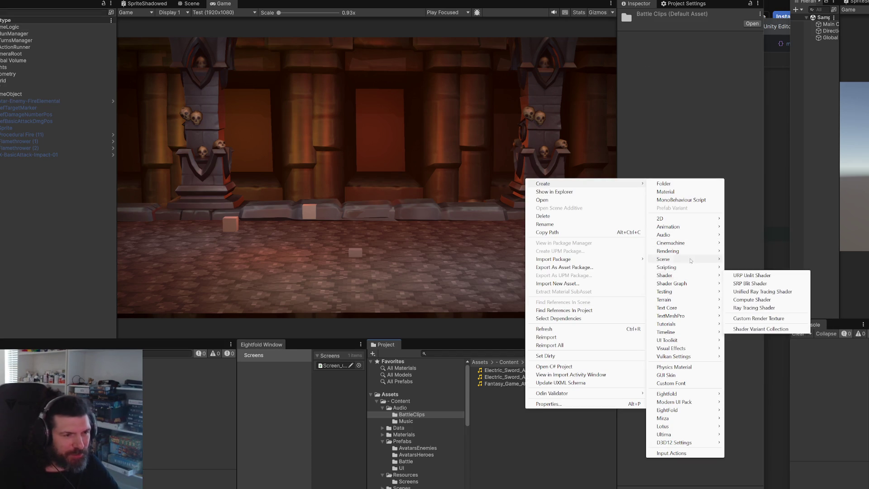
{"action": "left_click", "coordinate": [493, 416]}
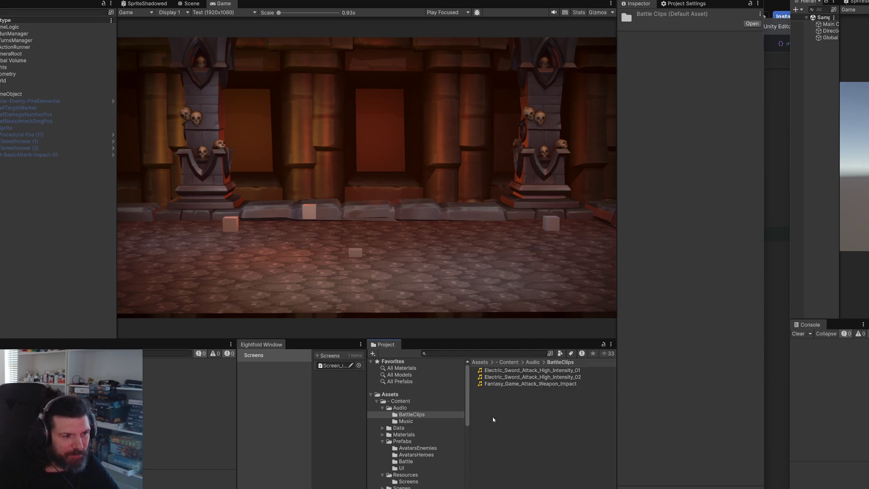
{"action": "right_click", "coordinate": [492, 417]}
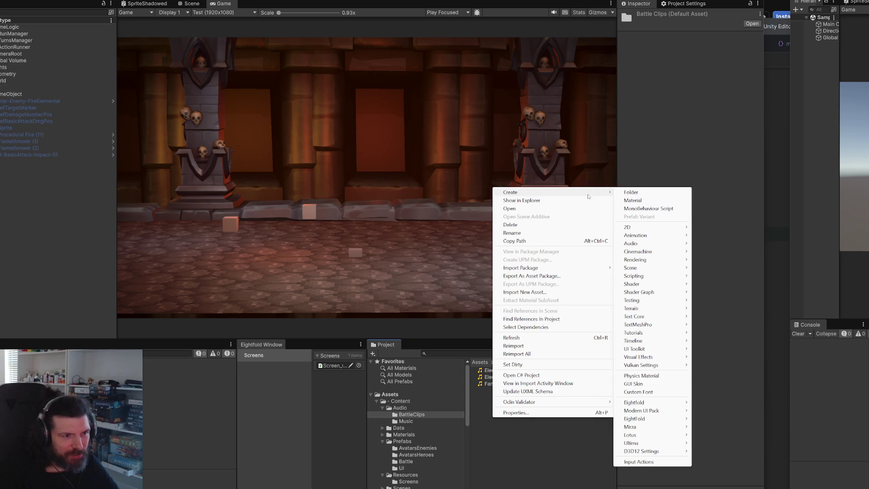
{"action": "key", "text": "Escape"}
{"action": "left_click", "coordinate": [528, 384]}
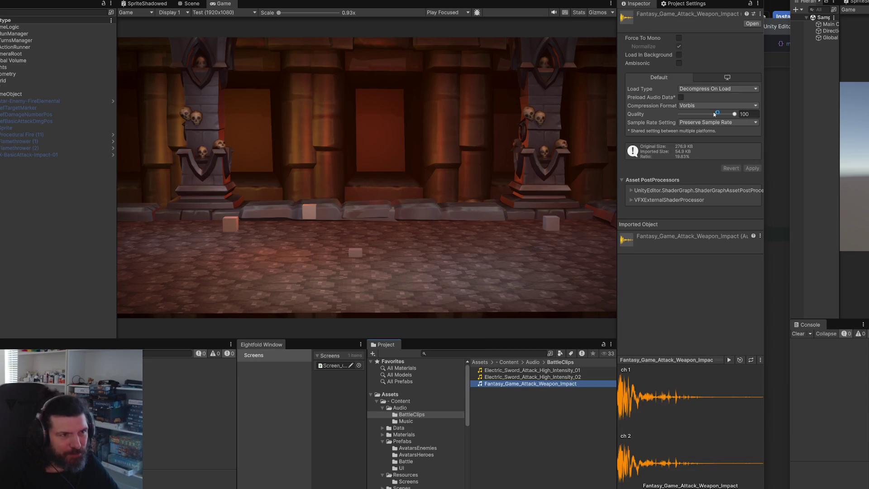
{"action": "right_click", "coordinate": [520, 405]}
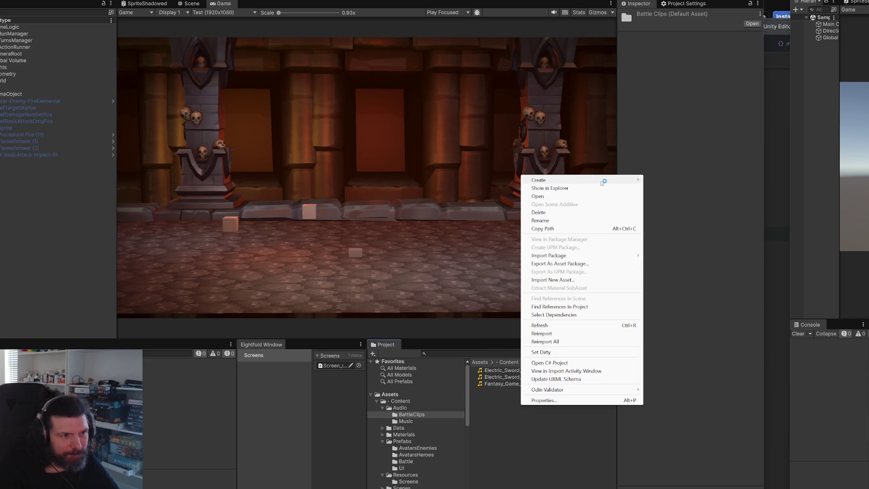
{"action": "mouse_move", "coordinate": [604, 180]}
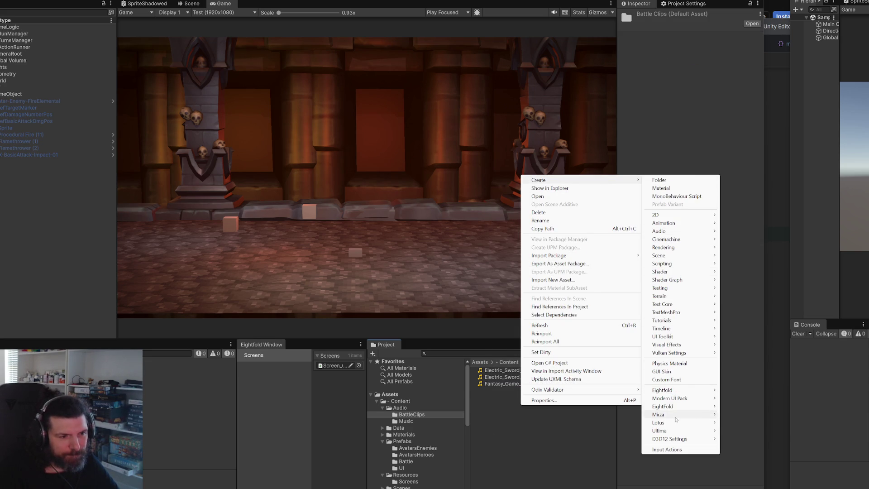
{"action": "mouse_move", "coordinate": [676, 425]}
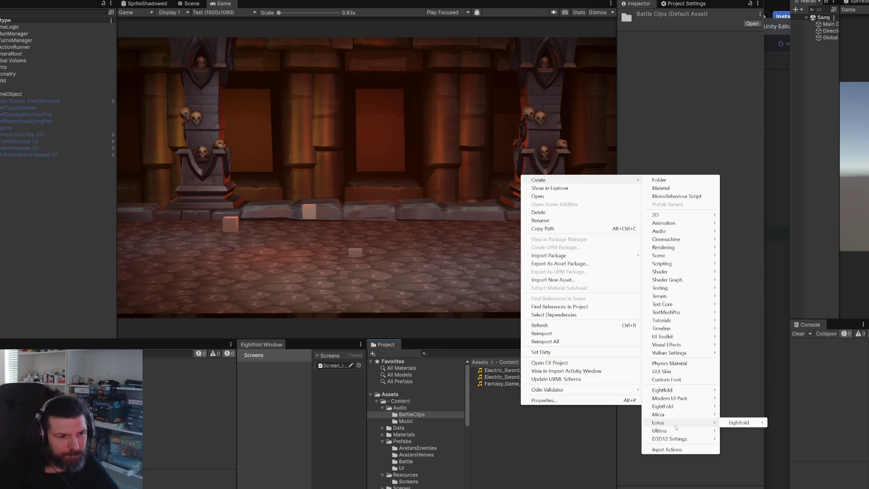
{"action": "mouse_move", "coordinate": [735, 430]}
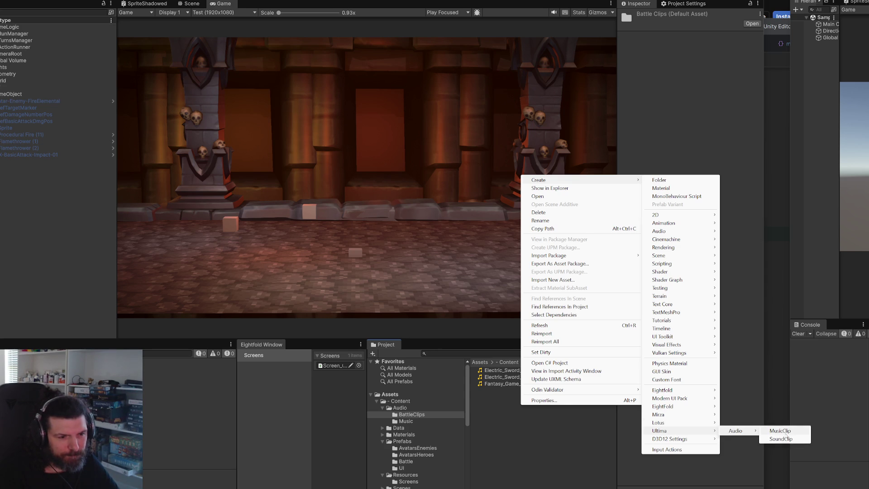
{"action": "left_click", "coordinate": [783, 438]}
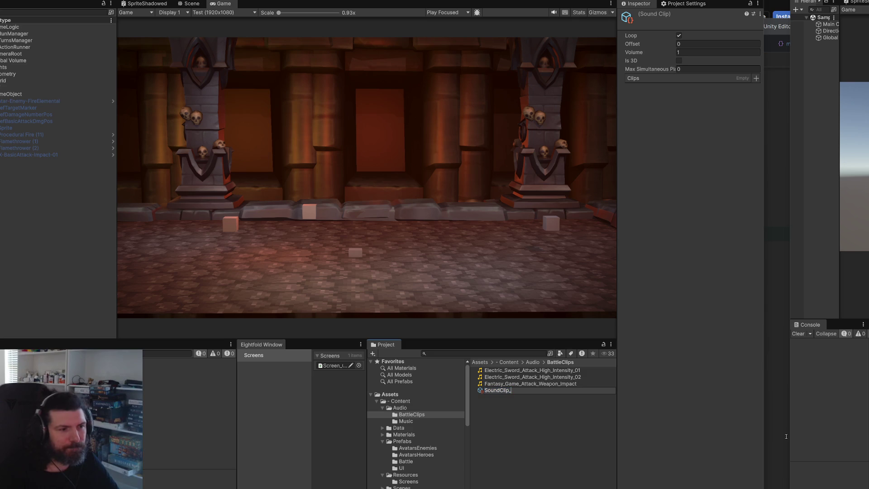
{"action": "type", "text": "Attack"}
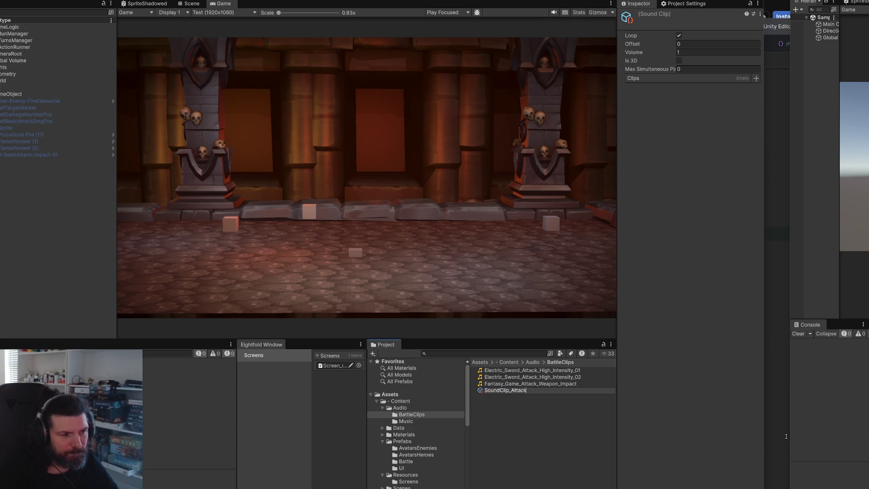
{"action": "key", "text": "BackSpace"}
{"action": "key", "text": "BackSpace"}
{"action": "key", "text": "BackSpace"}
{"action": "type", "text": "Bais"}
{"action": "type", "text": "icAttack"}
{"action": "key", "text": "Return"}
Duplicate it and rename the copy SoundClip_BasicAttackImpact.
{"action": "key", "text": "ctrl+d"}
{"action": "key", "text": "F2"}
{"action": "key", "text": "End"}
{"action": "key", "text": "BackSpace"}
{"action": "key", "text": "BackSpace"}
{"action": "type", "text": "Impact"}
{"action": "key", "text": "Return"}
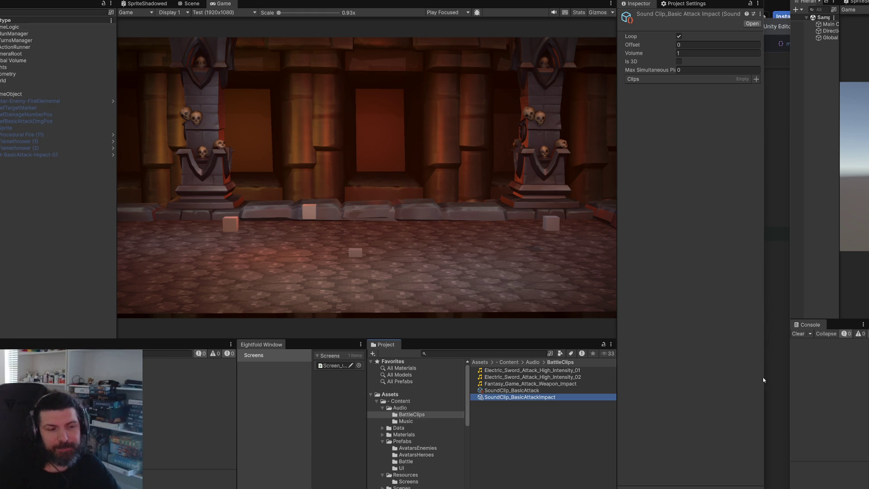
Add both Electric_Sword_Attack clips to SoundClip_BasicAttack's Clips list.
{"action": "left_click", "coordinate": [577, 392]}
{"action": "left_click", "coordinate": [569, 397]}
{"action": "left_click", "coordinate": [568, 391]}
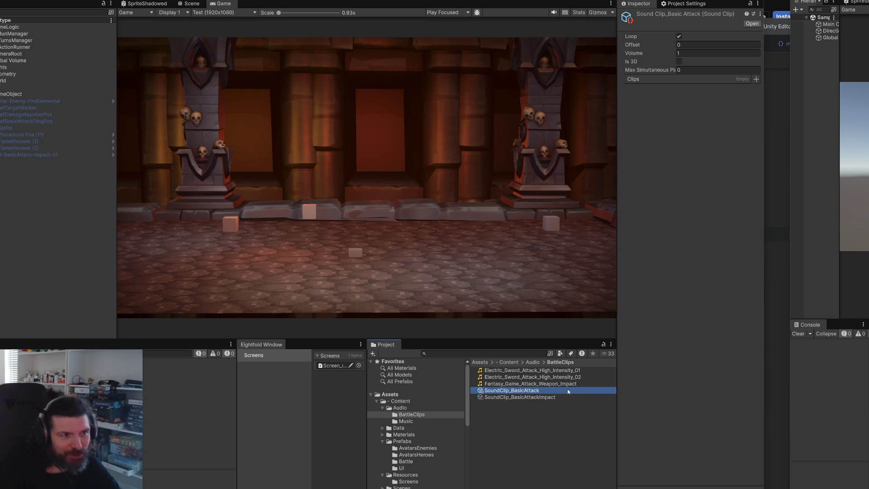
{"action": "mouse_move", "coordinate": [562, 375]}
{"action": "left_mouse_down"}
{"action": "mouse_move", "coordinate": [708, 153]}
{"action": "mouse_move", "coordinate": [705, 80]}
{"action": "left_mouse_up"}
{"action": "left_click_drag", "start_coordinate": [555, 375], "coordinate": [694, 90]}
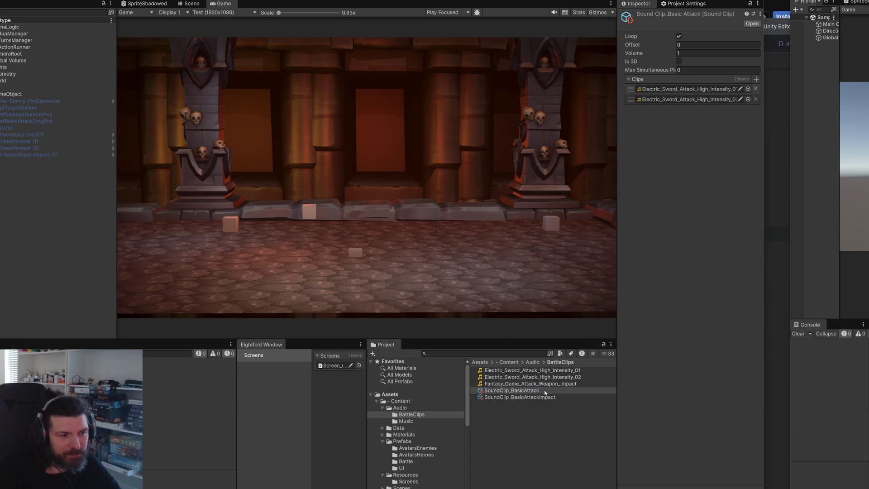
Add the weapon impact clip to SoundClip_BasicAttackImpact and set its volume to 10.
{"action": "left_click", "coordinate": [534, 397]}
{"action": "left_click_drag", "start_coordinate": [545, 389], "coordinate": [669, 143]}
{"action": "left_click_drag", "start_coordinate": [695, 85], "coordinate": [698, 83]}
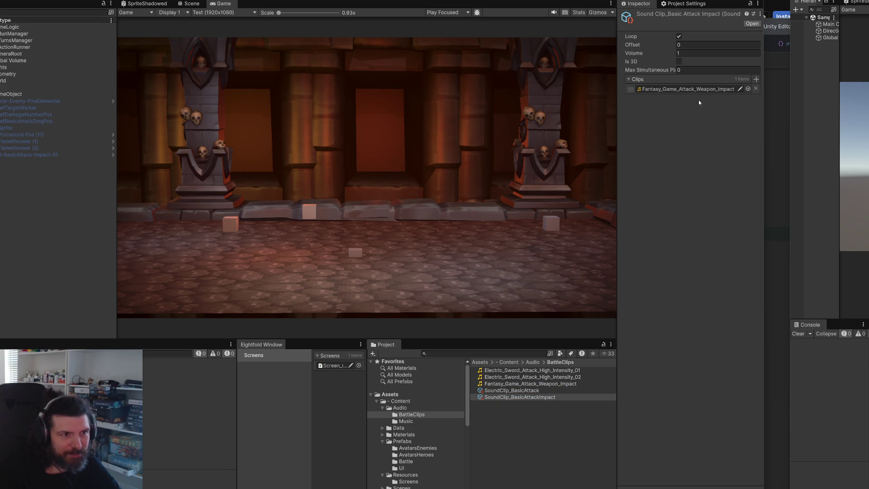
{"action": "left_click", "coordinate": [692, 53]}
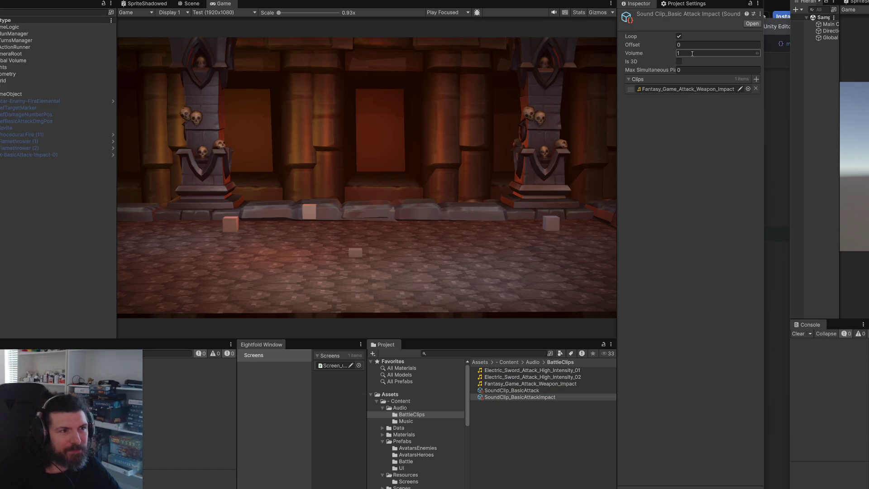
{"action": "type", "text": "10"}
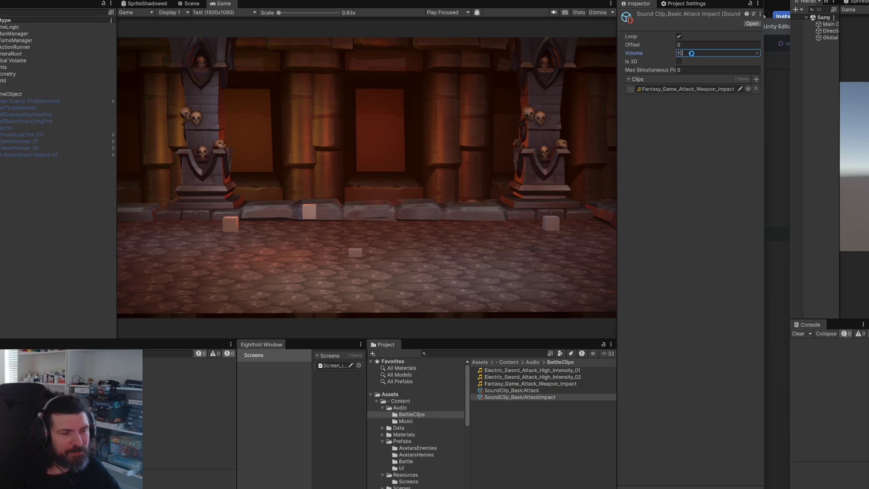
Set SoundClip_BasicAttack's volume to 10.
{"action": "left_click", "coordinate": [521, 390]}
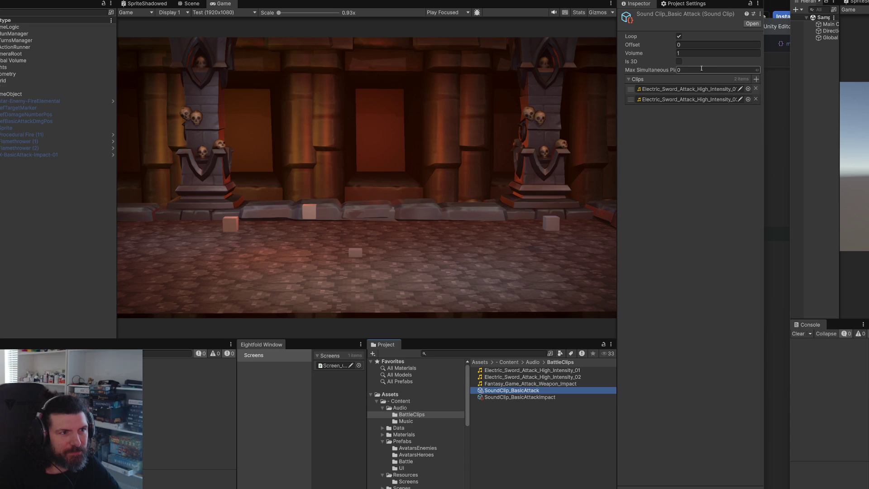
{"action": "left_click", "coordinate": [699, 54]}
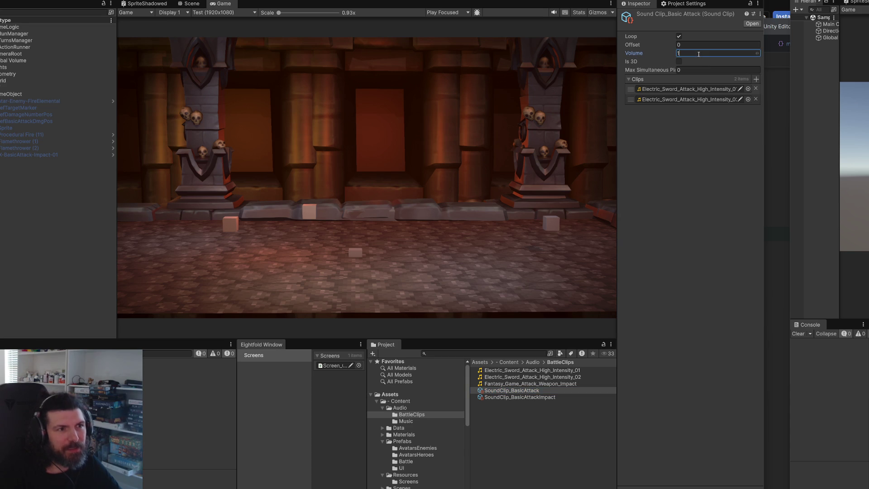
{"action": "left_click", "coordinate": [683, 281]}
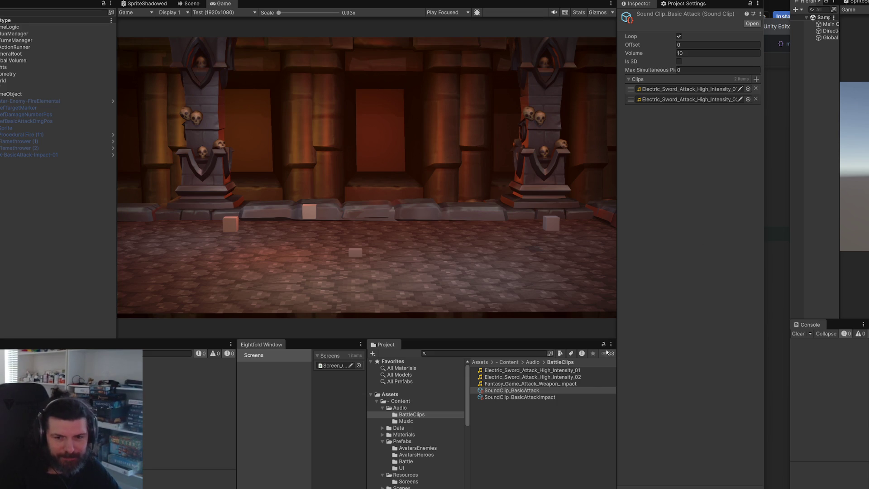
Check both sound clip assets' clips and volumes, deselect them, and switch to Rider.
{"action": "left_click", "coordinate": [539, 397], "text": "shift"}
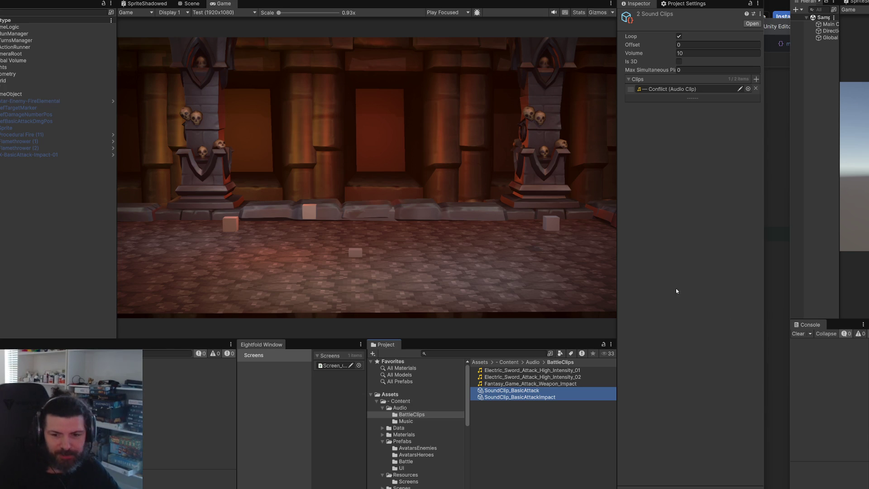
{"action": "left_click", "coordinate": [699, 380]}
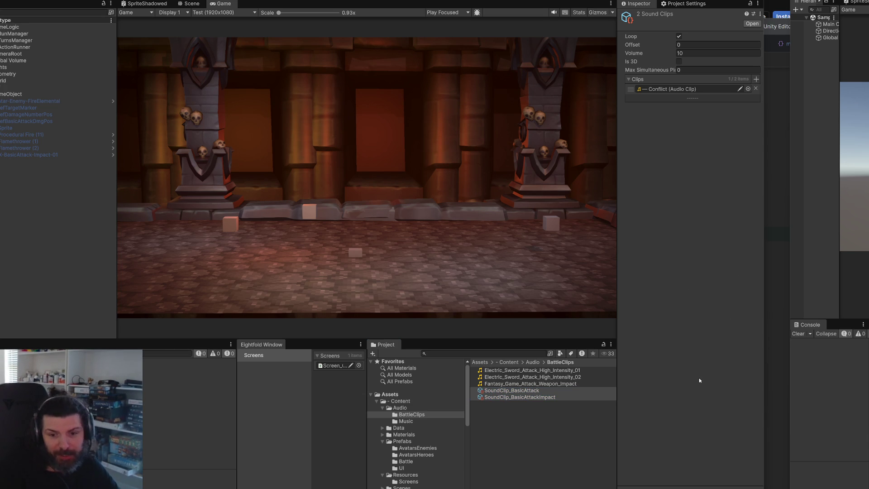
{"action": "left_click", "coordinate": [490, 390]}
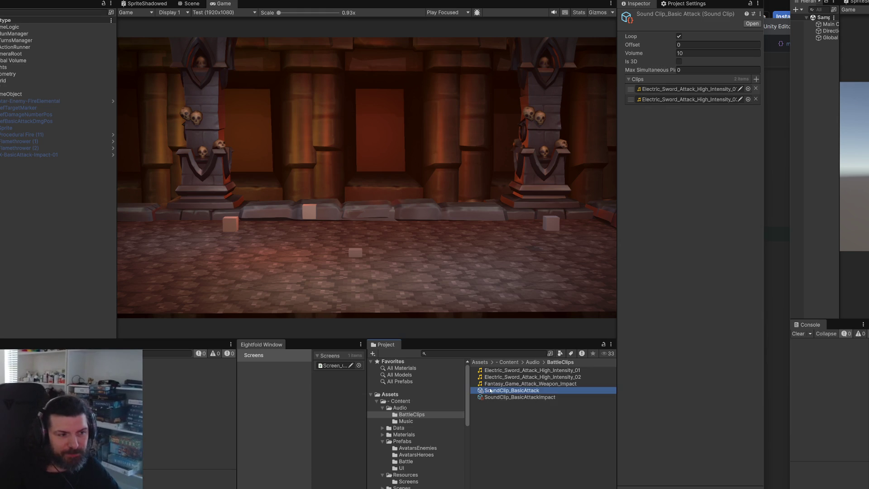
{"action": "left_click", "coordinate": [517, 399]}
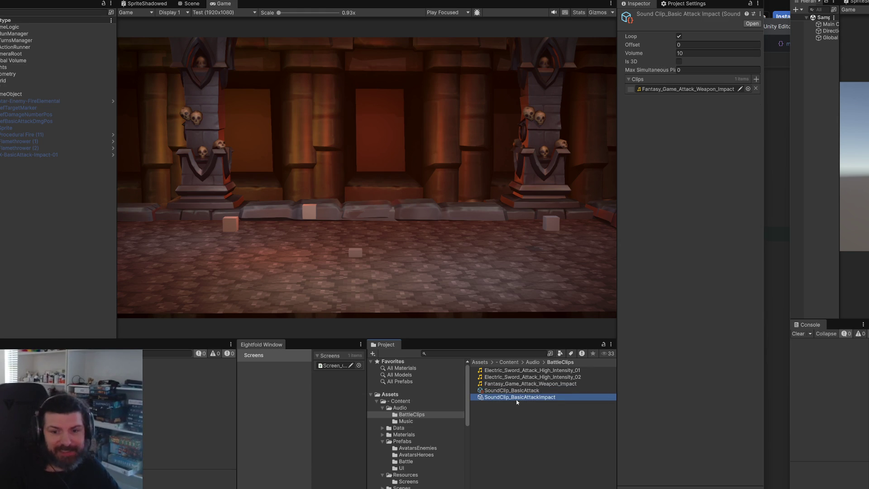
{"action": "left_click", "coordinate": [521, 392], "text": "ctrl"}
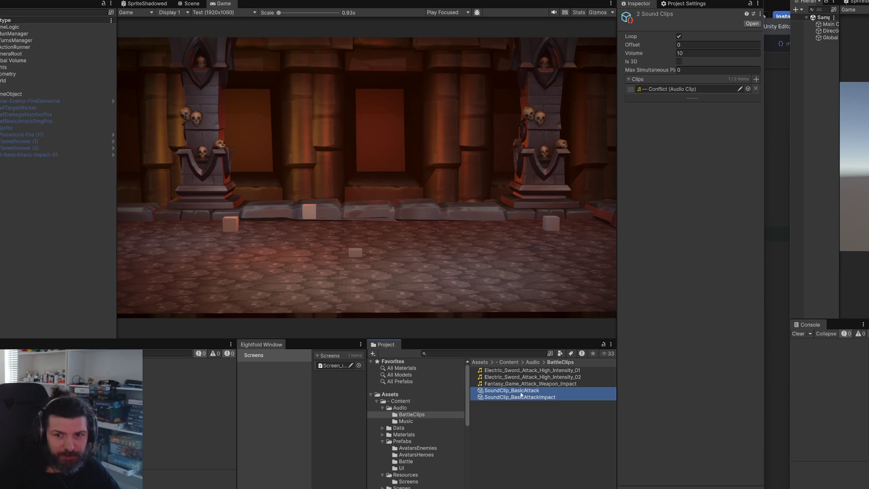
{"action": "left_click", "coordinate": [534, 421]}
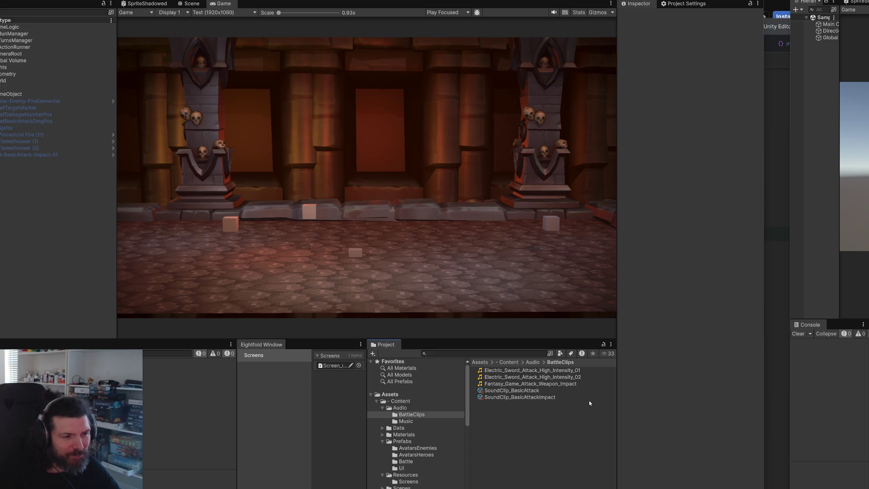
{"action": "key", "text": "alt+Tab"}
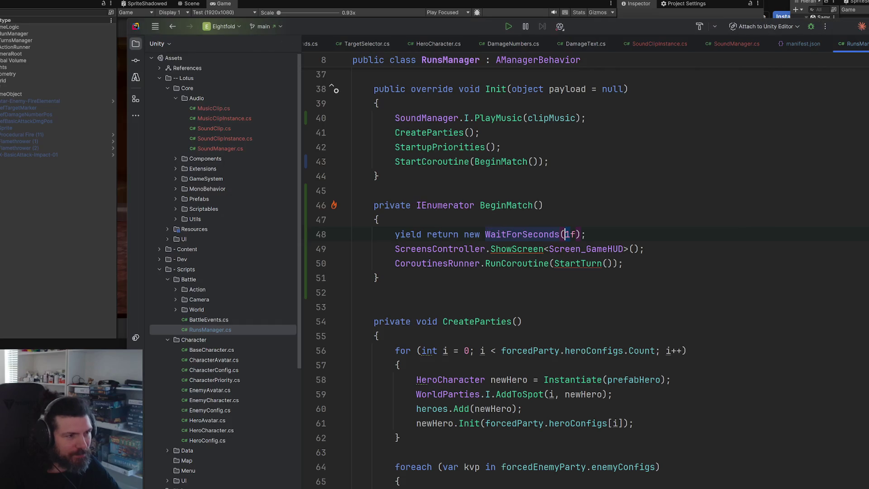
Review the HeroCharacter and RunsManager scripts.
{"action": "scroll", "coordinate": [419, 69], "scroll_direction": "up", "scroll_amount": 7}
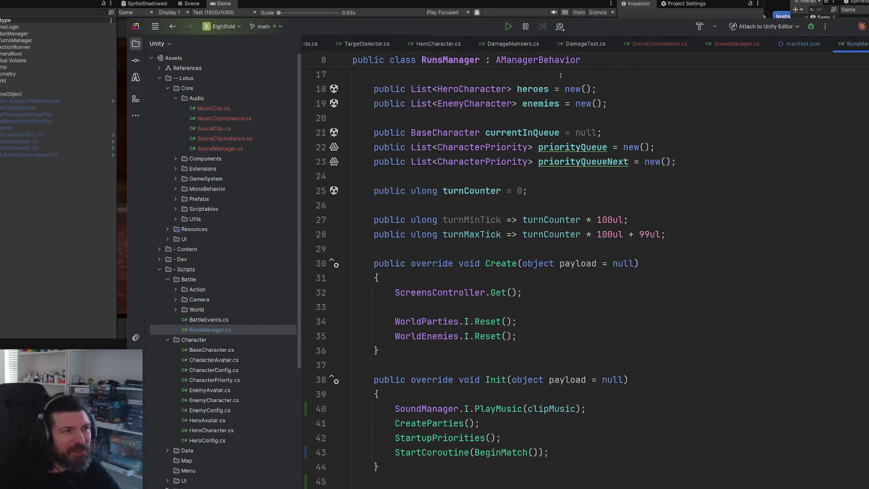
{"action": "left_click", "coordinate": [434, 43]}
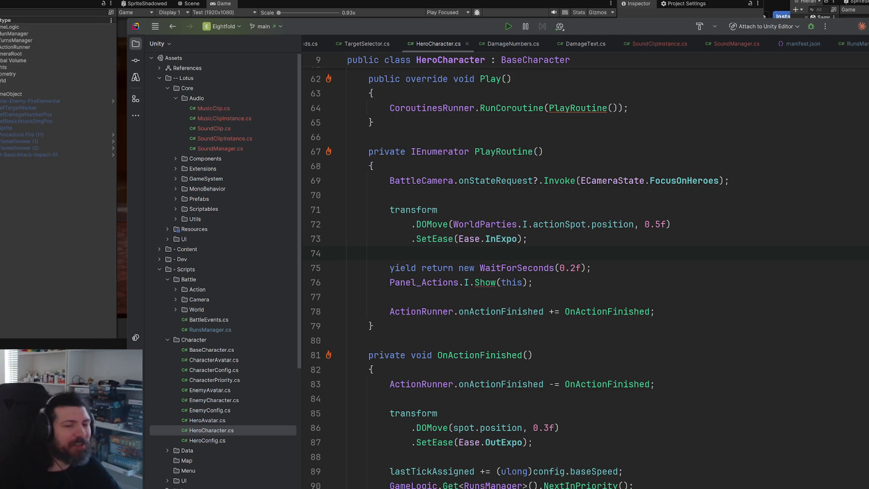
{"action": "left_click", "coordinate": [490, 330]}
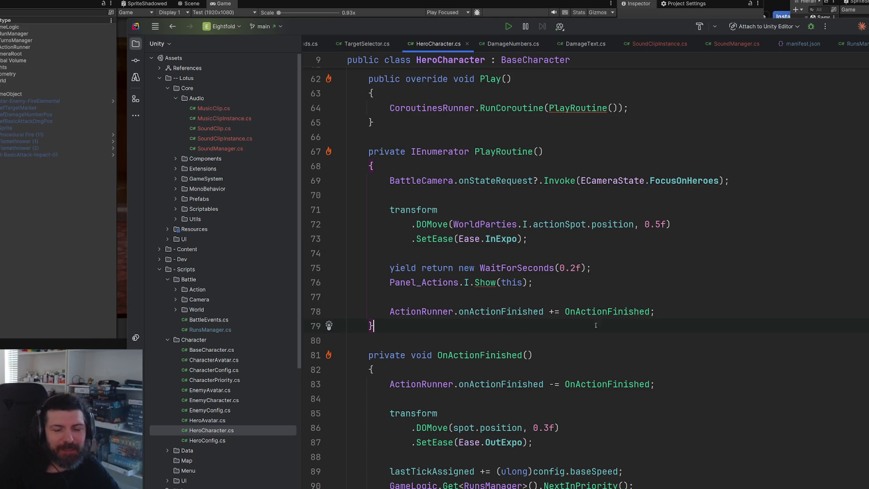
{"action": "left_click", "coordinate": [688, 285]}
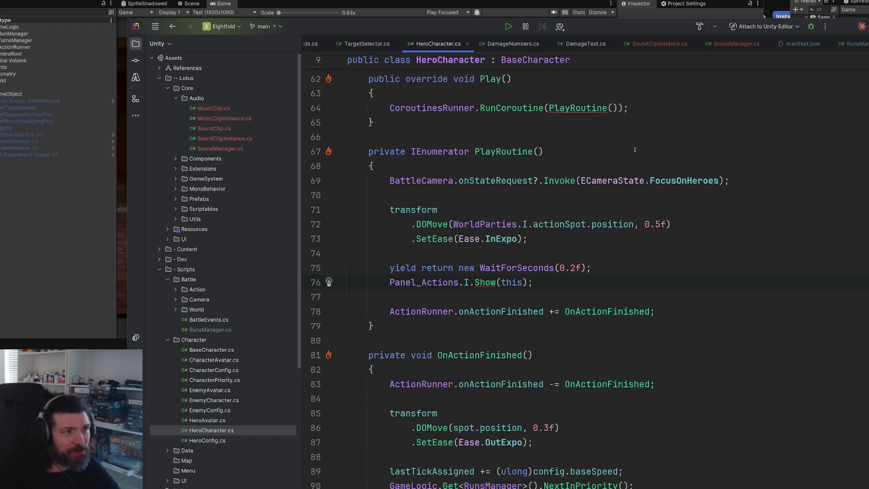
{"action": "left_click", "coordinate": [848, 45]}
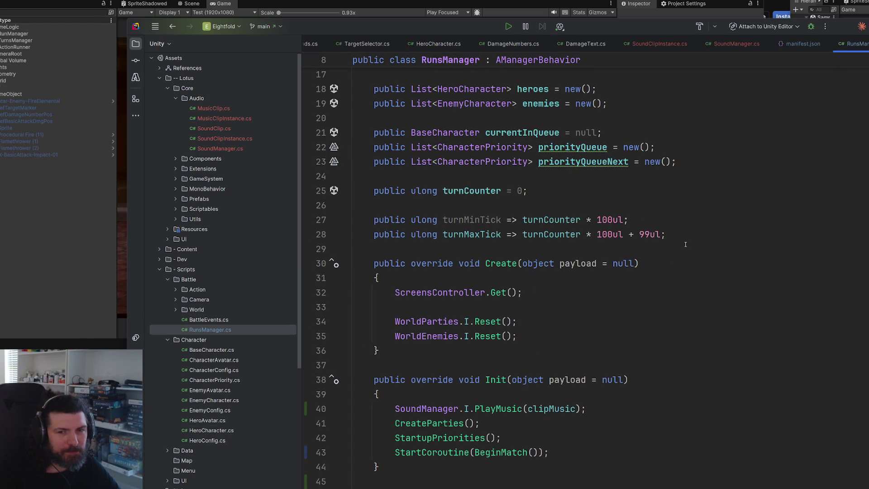
{"action": "left_click", "coordinate": [664, 221]}
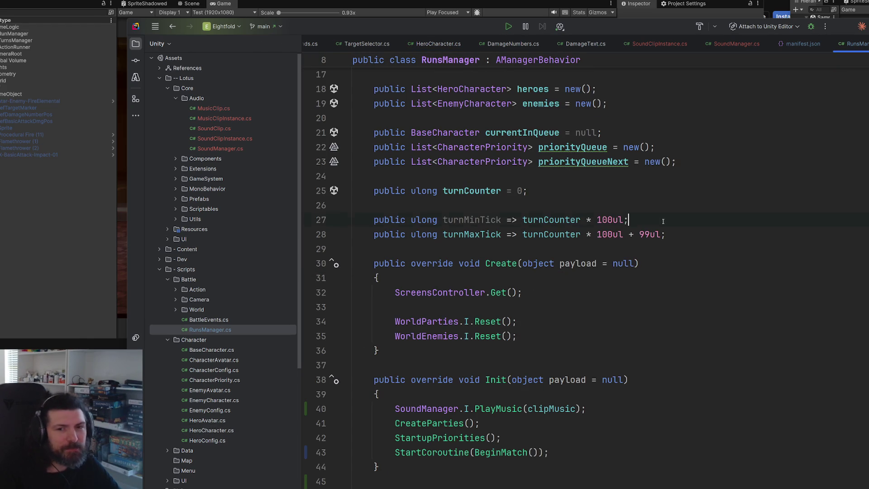
Search the project for 'attack', then dismiss the search.
{"action": "key", "text": "shift"}
{"action": "key", "text": "shift"}
{"action": "type", "text": "attack"}
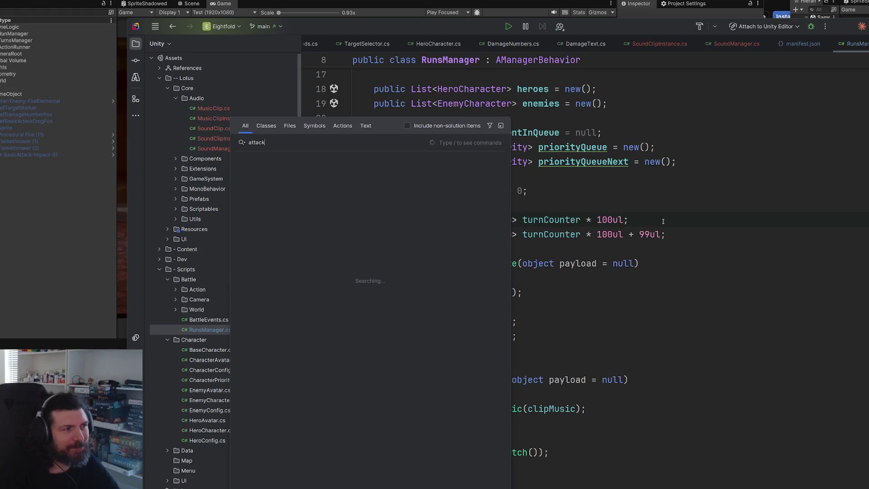
{"action": "key", "text": "Escape"}
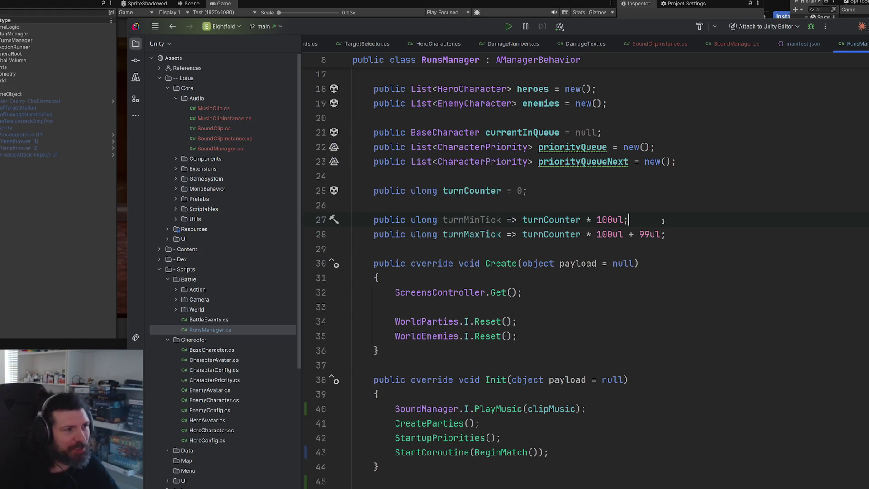
{"action": "key", "text": "shift"}
{"action": "key", "text": "shift"}
{"action": "type", "text": "att"}
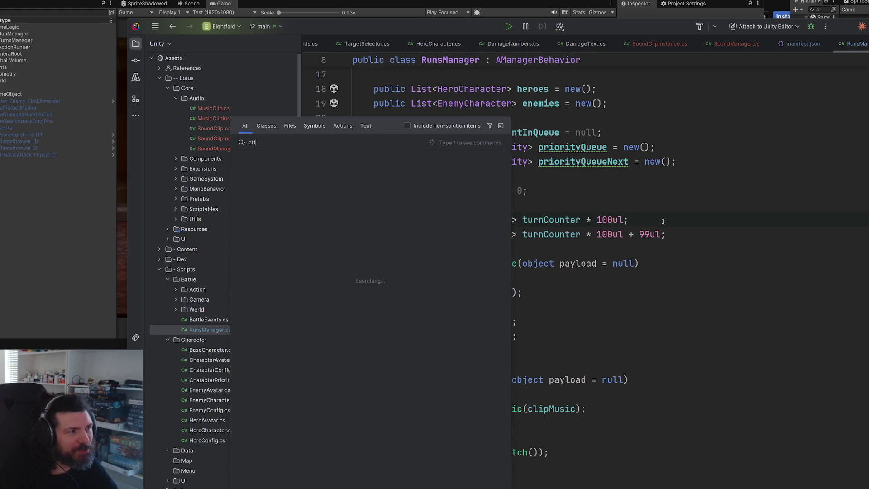
{"action": "key", "text": "Escape"}
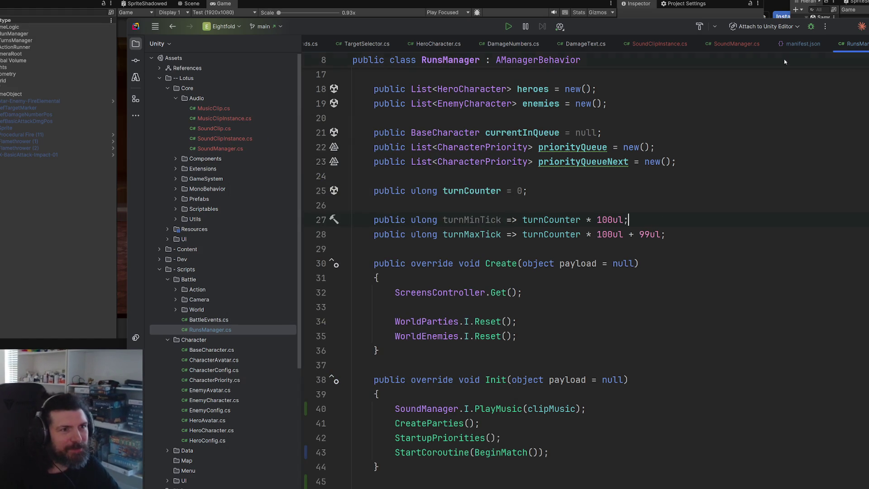
Review the SoundManager and SoundClipInstance scripts.
{"action": "left_click", "coordinate": [742, 43]}
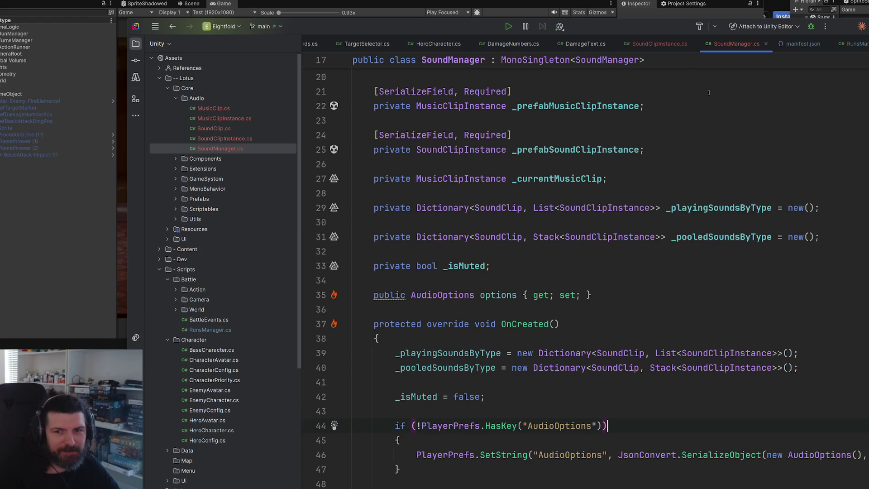
{"action": "left_click", "coordinate": [659, 43]}
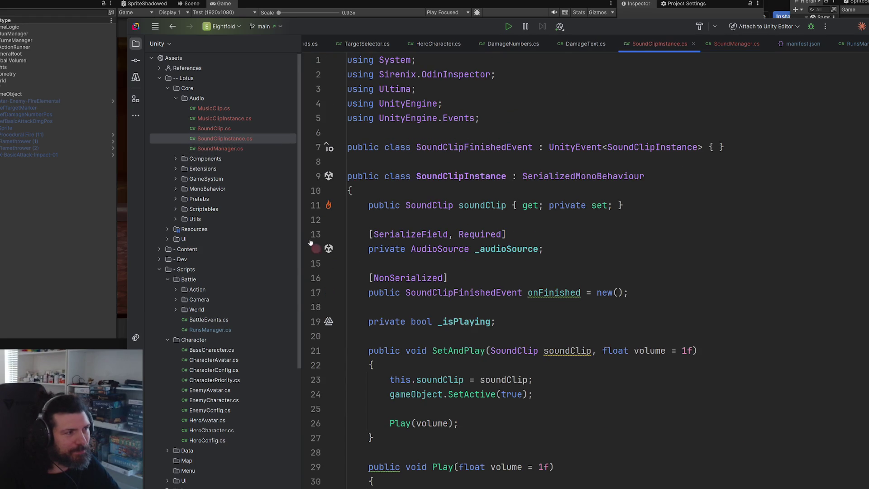
{"action": "scroll", "coordinate": [222, 330], "scroll_direction": "down", "scroll_amount": 5}
{"action": "scroll", "coordinate": [245, 320], "scroll_direction": "up", "scroll_amount": 4}
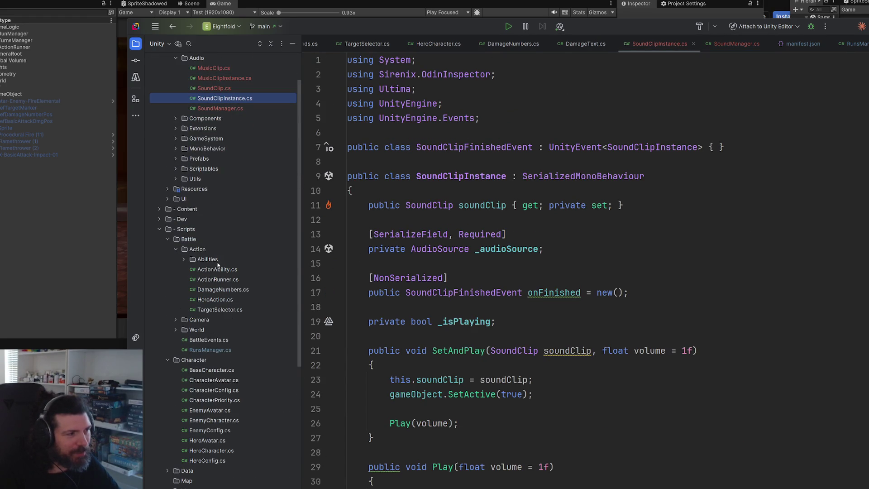
{"action": "scroll", "coordinate": [265, 332], "scroll_direction": "up", "scroll_amount": 2}
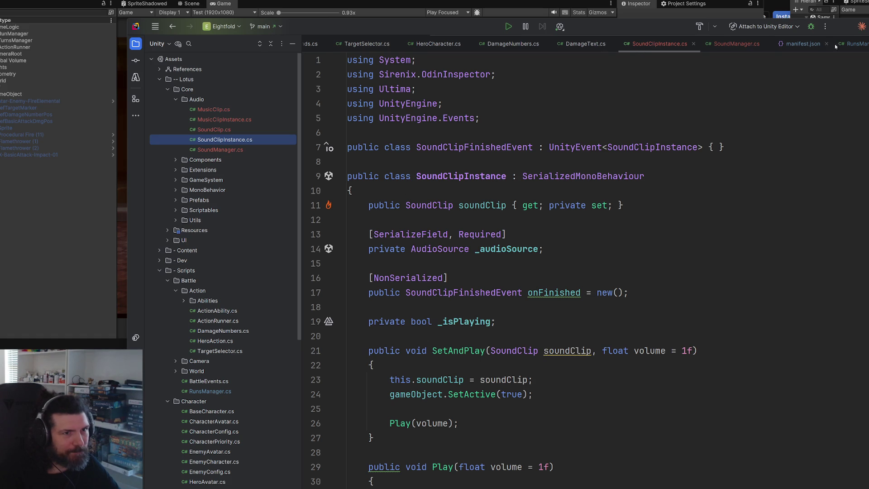
Expand the Abilities folder and open Ability_BasicAttack.cs.
{"action": "left_click", "coordinate": [849, 45]}
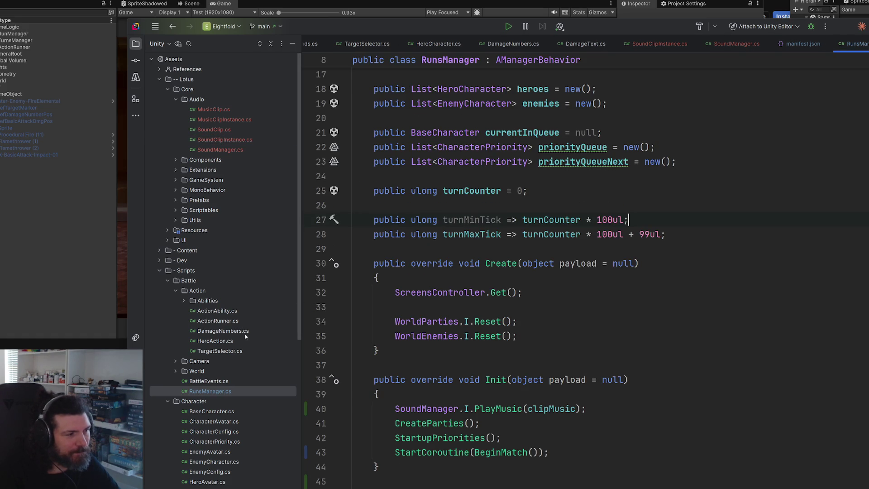
{"action": "left_click", "coordinate": [223, 312]}
{"action": "left_click", "coordinate": [184, 300]}
{"action": "double_click", "coordinate": [232, 310]}
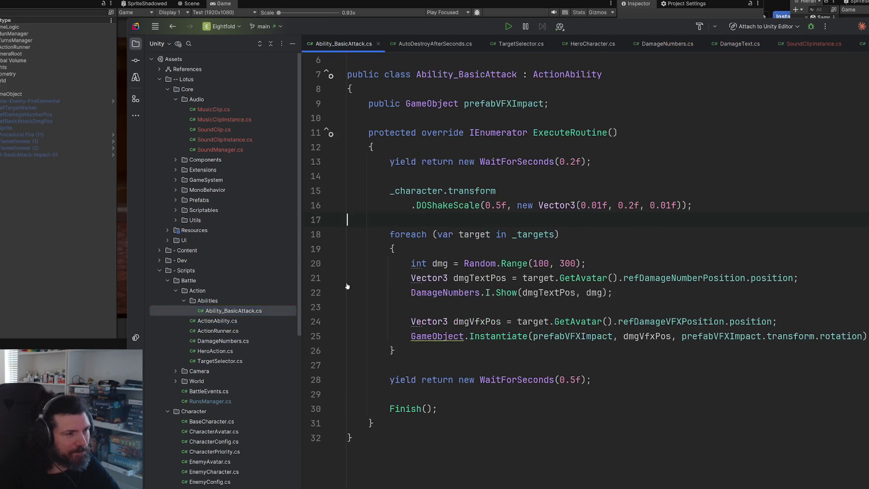
Add public SoundClip fields clipAttack and clipHit below prefabVFXImpact.
{"action": "left_click", "coordinate": [638, 110]}
{"action": "key", "text": "Return"}
{"action": "type", "text": "public sound"}
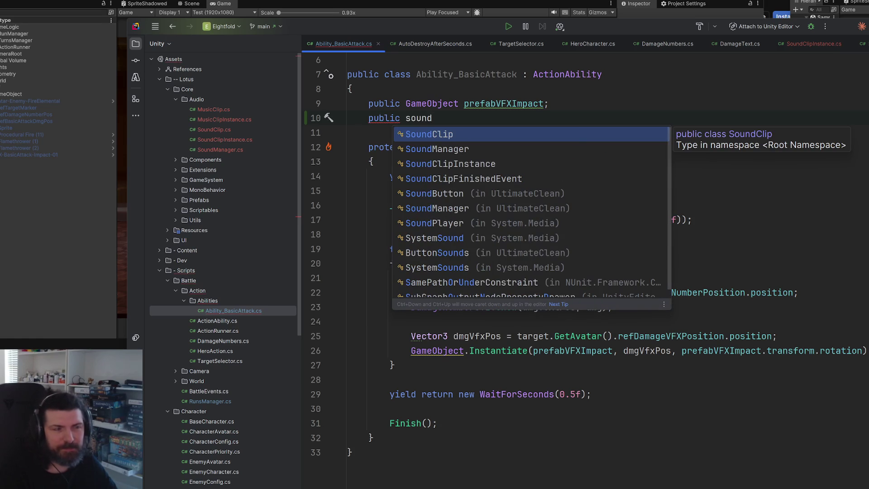
{"action": "key", "text": "Return"}
{"action": "type", "text": "clip"}
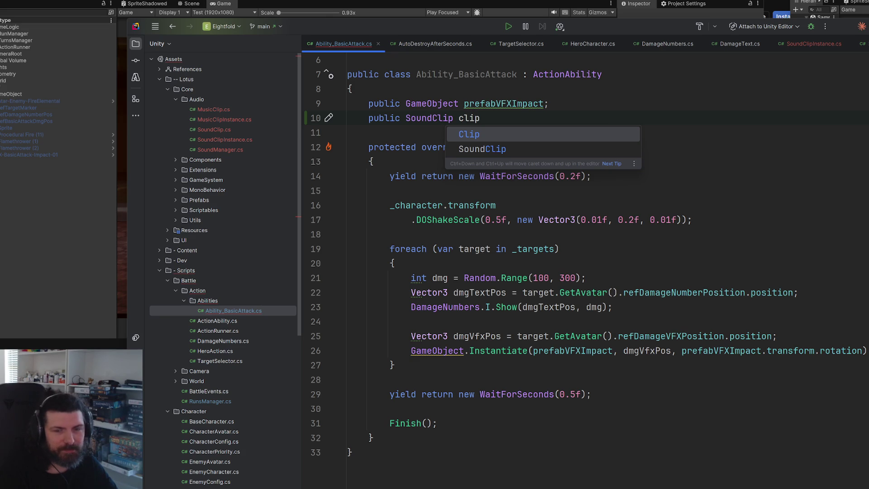
{"action": "type", "text": "Attack;"}
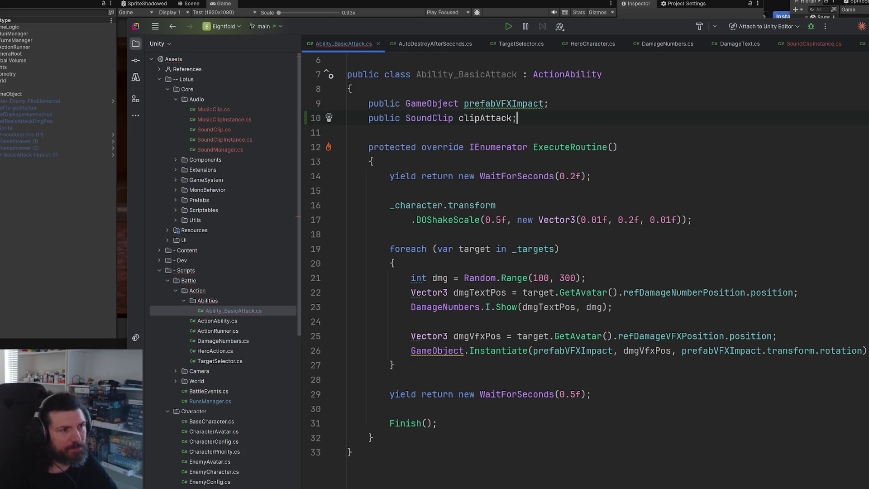
{"action": "key", "text": "Return"}
{"action": "type", "text": "public sound"}
{"action": "key", "text": "Return"}
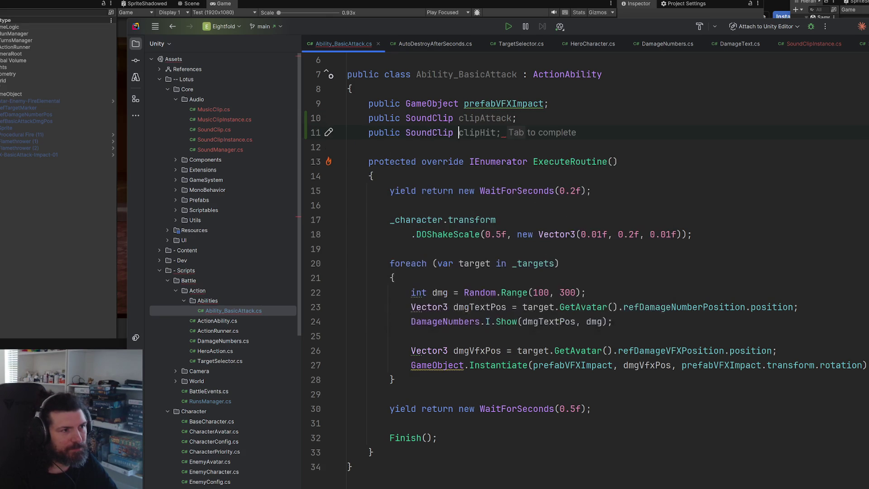
{"action": "type", "text": "clip"}
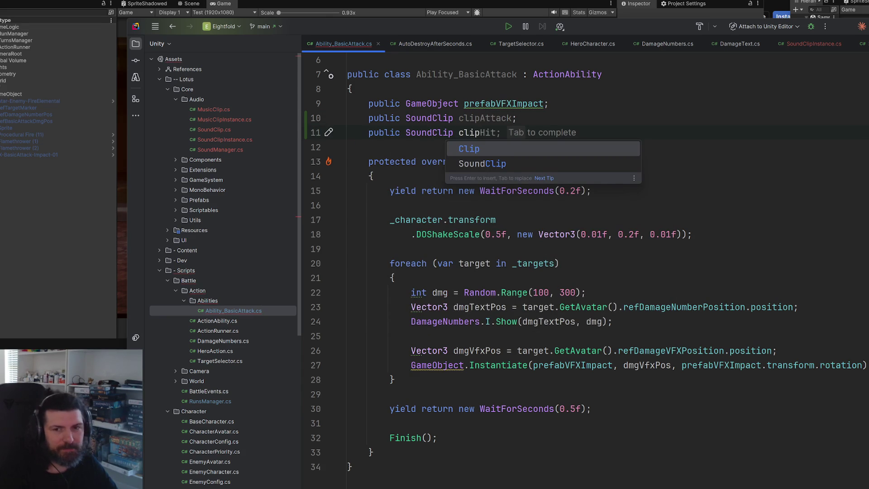
{"action": "key", "text": "Tab"}
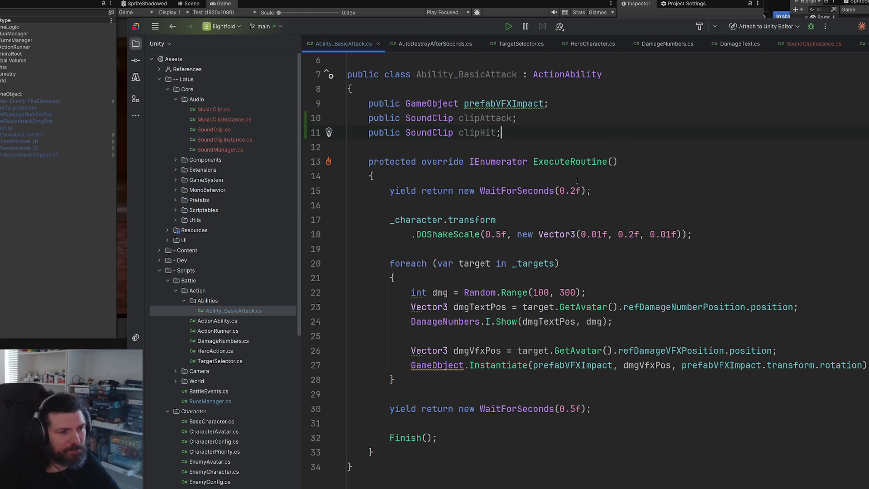
Start a clipAttack. call after the impact Instantiate line, then view SoundClip_BasicAttack in Unity.
{"action": "double_click", "coordinate": [491, 119]}
{"action": "key", "text": "ctrl+c"}
{"action": "left_click", "coordinate": [864, 365]}
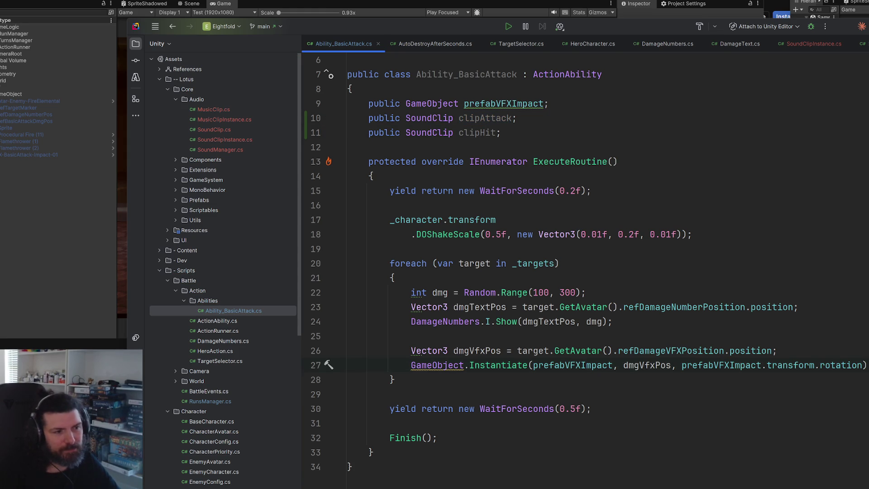
{"action": "key", "text": "Return"}
{"action": "key", "text": "Return"}
{"action": "key", "text": "ctrl+v"}
{"action": "type", "text": ".pl"}
{"action": "key", "text": "BackSpace"}
{"action": "key", "text": "BackSpace"}
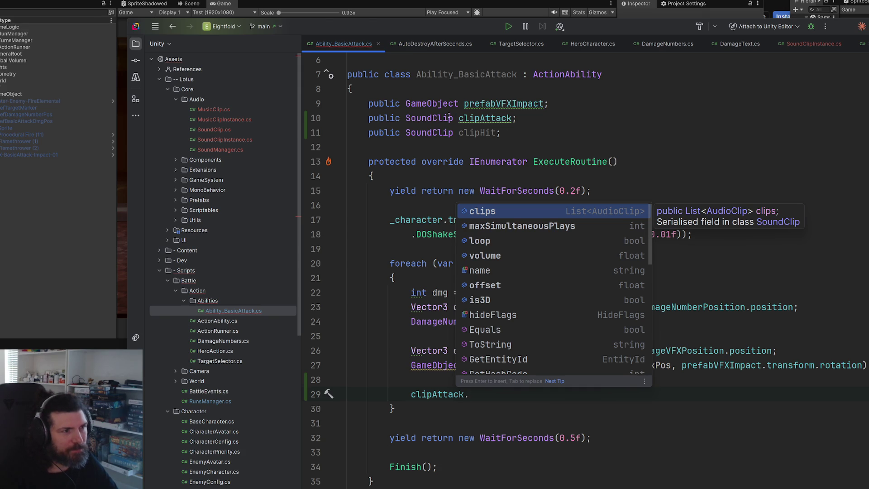
{"action": "left_click", "coordinate": [451, 118]}
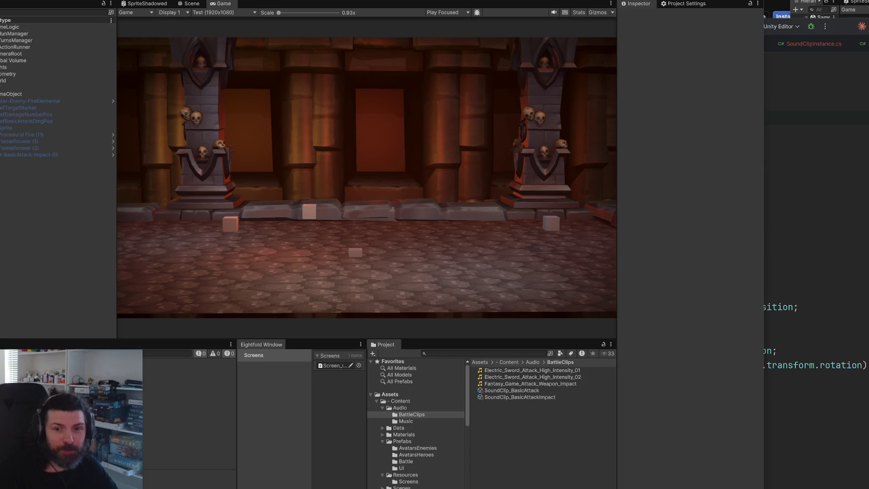
{"action": "key", "text": "alt+Tab"}
{"action": "left_click", "coordinate": [552, 390]}
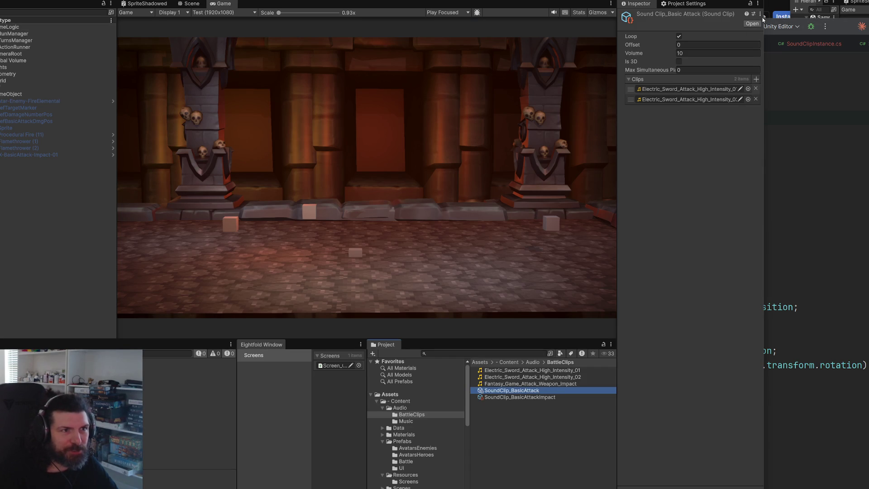
Open SoundClip.cs in Rider to review its fields, then return to Ability_BasicAttack.cs.
{"action": "left_click", "coordinate": [760, 14]}
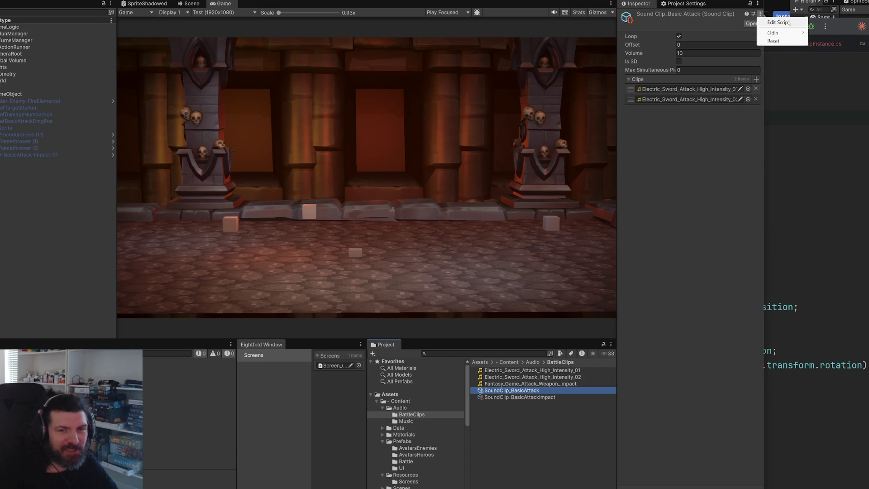
{"action": "left_click", "coordinate": [778, 22]}
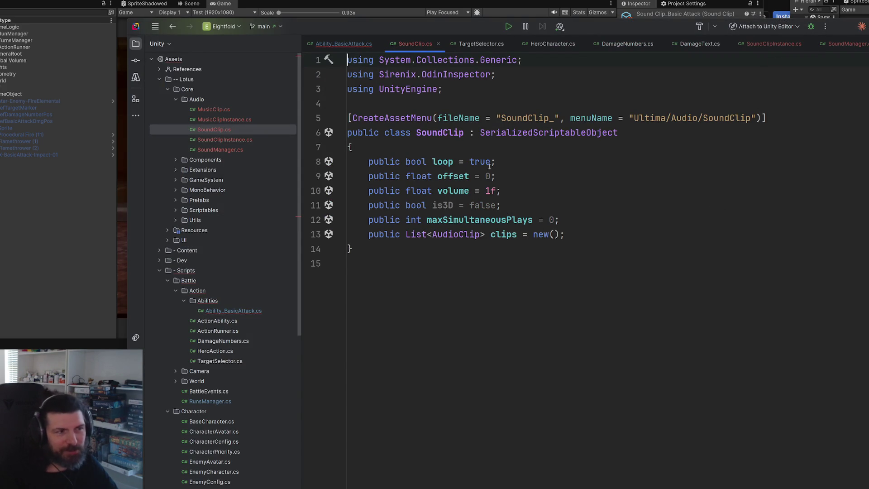
{"action": "double_click", "coordinate": [446, 133]}
{"action": "left_click", "coordinate": [590, 220]}
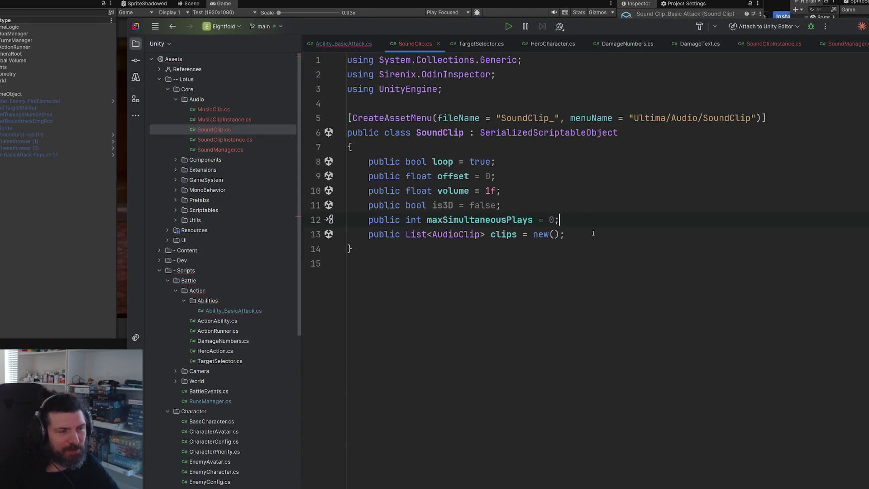
{"action": "left_click", "coordinate": [364, 43]}
Replace the clipAttack. line with SoundManager.I.PlaySound(clipHit);.
{"action": "left_click_drag", "start_coordinate": [477, 396], "coordinate": [412, 396]}
{"action": "type", "text": "sound"}
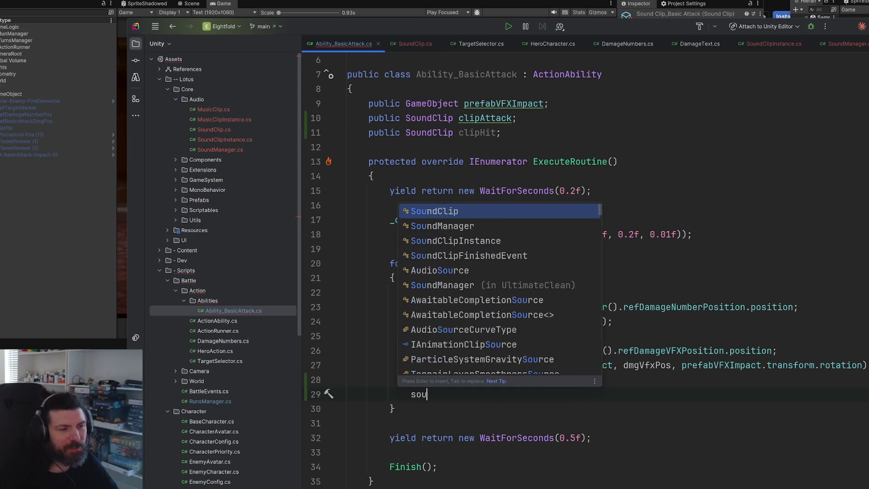
{"action": "key", "text": "Return"}
{"action": "type", "text": ".pl"}
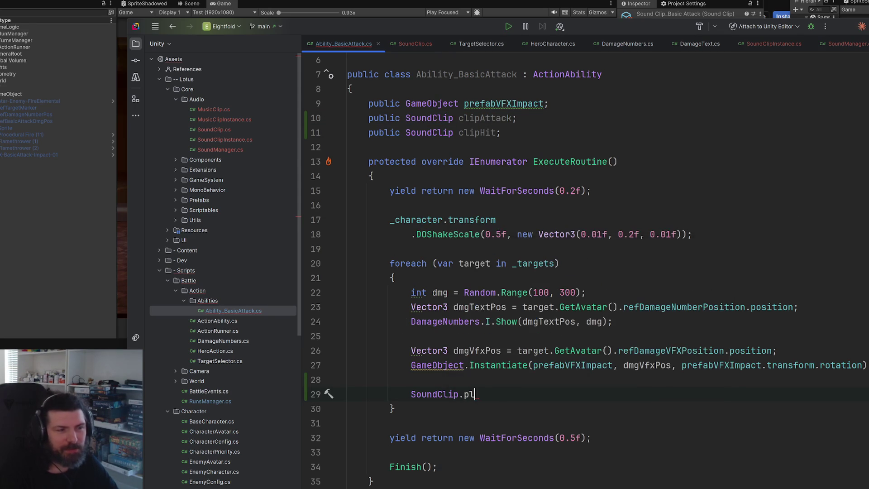
{"action": "key", "text": "BackSpace"}
{"action": "key", "text": "BackSpace"}
{"action": "type", "text": "i"}
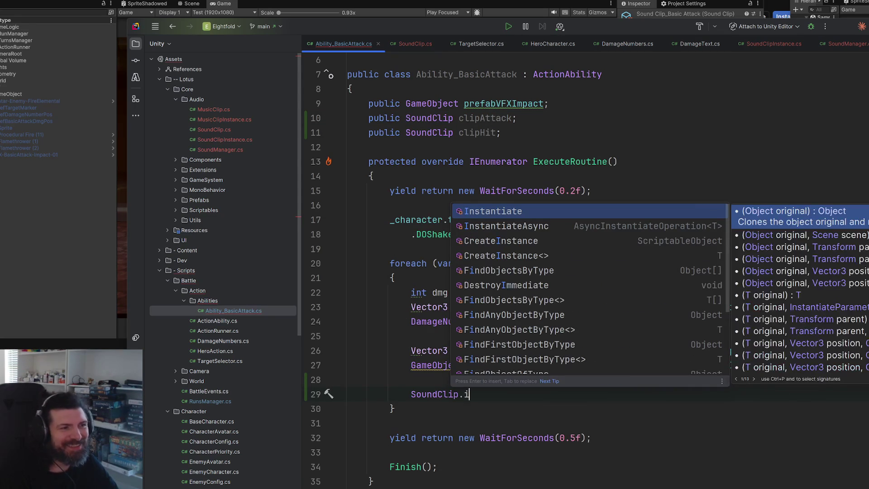
{"action": "key", "text": "BackSpace"}
{"action": "key", "text": "BackSpace"}
{"action": "key", "text": "BackSpace"}
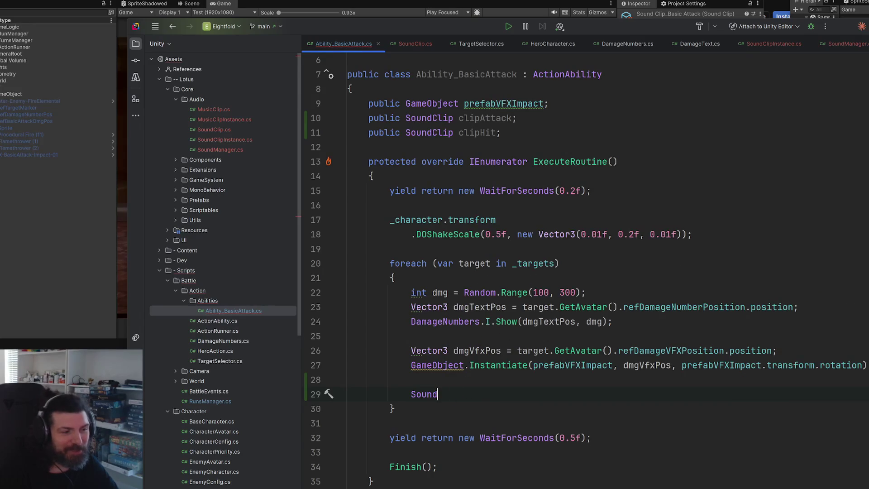
{"action": "type", "text": "ma"}
{"action": "key", "text": "Return"}
{"action": "type", "text": ".I"}
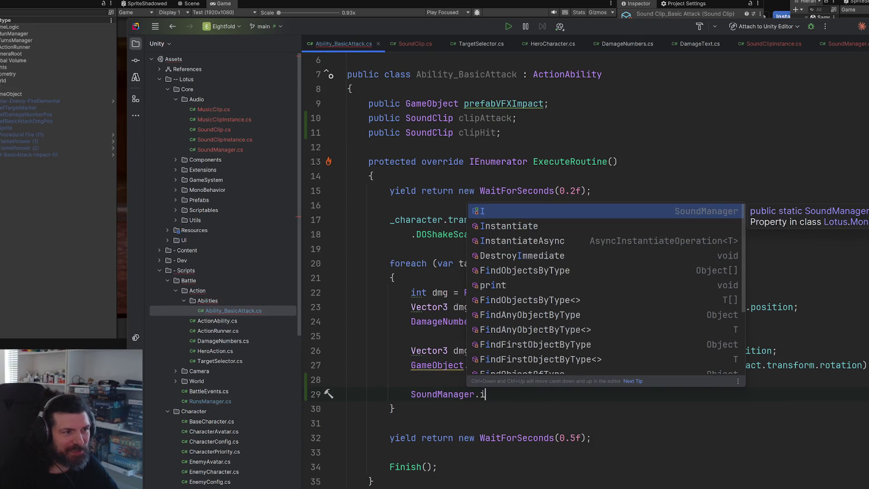
{"action": "type", "text": ".pla"}
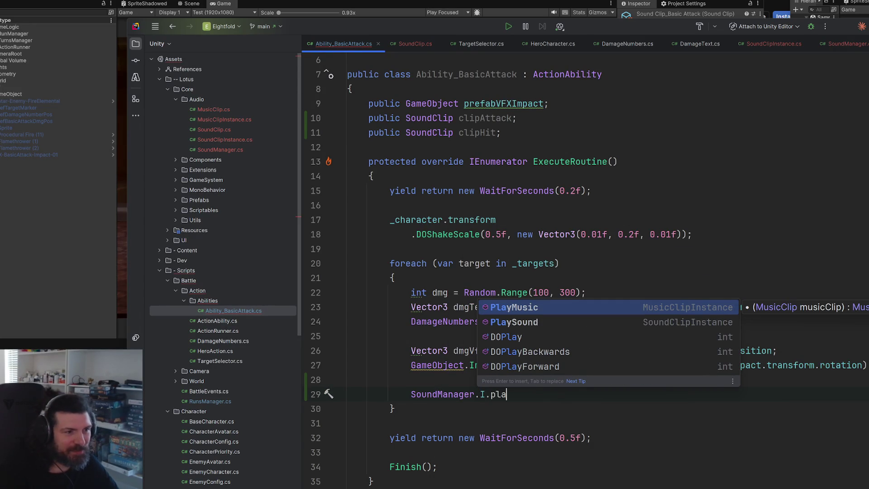
{"action": "key", "text": "Down"}
{"action": "key", "text": "Return"}
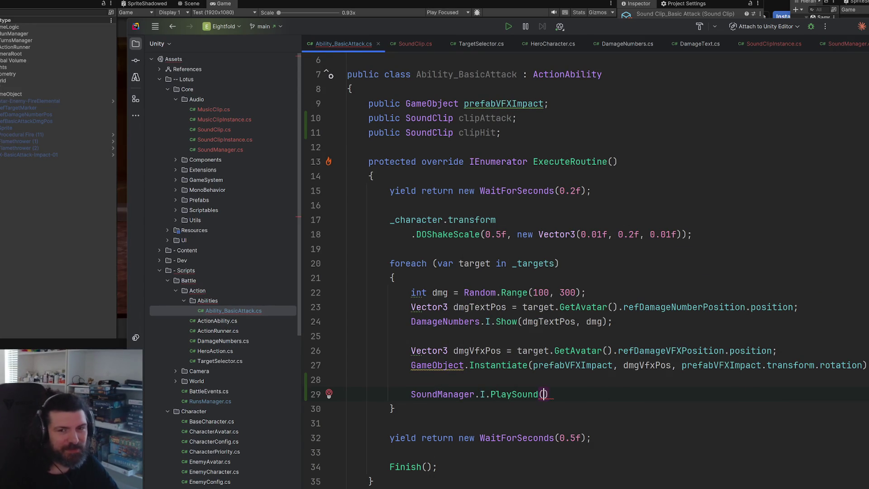
{"action": "type", "text": "clip"}
{"action": "key", "text": "Down"}
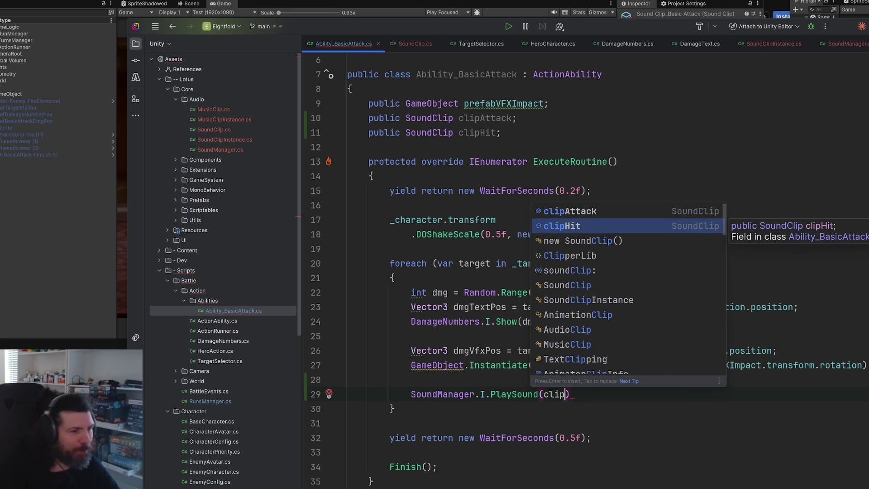
{"action": "key", "text": "Up"}
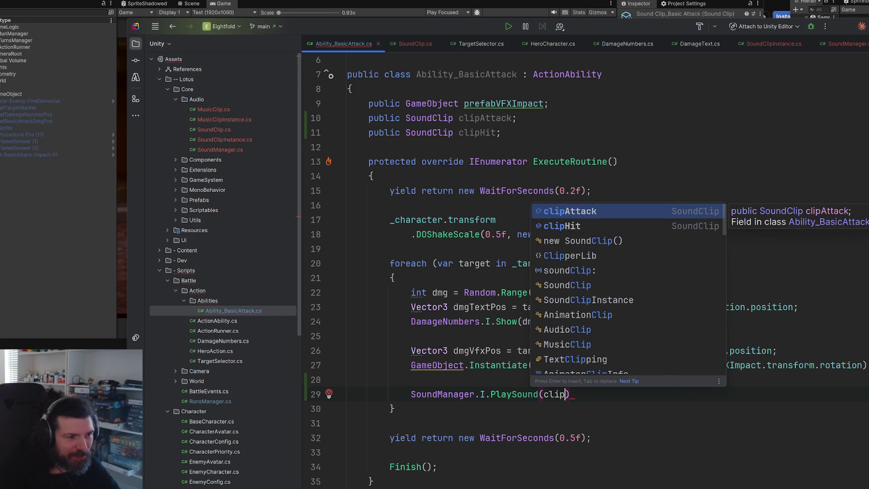
{"action": "key", "text": "Down"}
{"action": "key", "text": "Return"}
{"action": "type", "text": ";"}
Add a second PlaySound call for clipAttack below it.
{"action": "key", "text": "shift+Up"}
{"action": "key", "text": "ctrl+c"}
{"action": "key", "text": "Down"}
{"action": "key", "text": "End"}
{"action": "key", "text": "Return"}
{"action": "key", "text": "ctrl+v"}
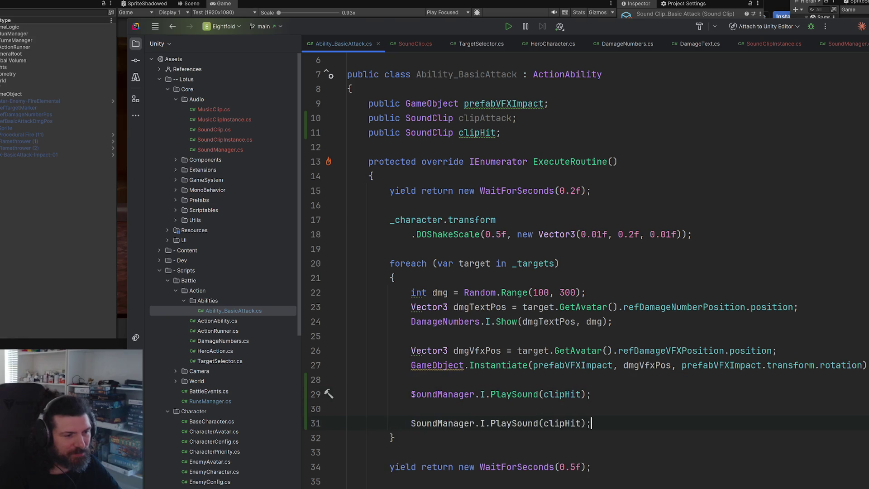
{"action": "key", "text": "BackSpace"}
{"action": "key", "text": "Down"}
{"action": "key", "text": "Left"}
{"action": "key", "text": "Left"}
{"action": "key", "text": "Left"}
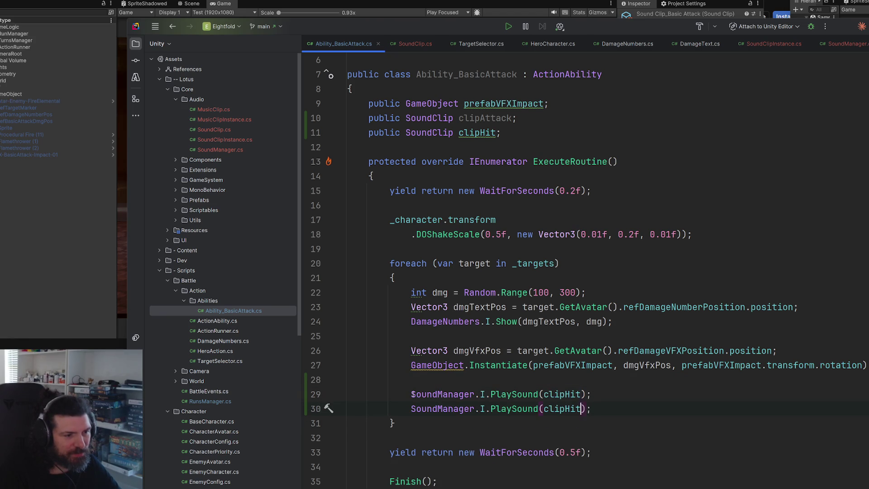
{"action": "key", "text": "ctrl+Right"}
{"action": "key", "text": "BackSpace"}
{"action": "key", "text": "BackSpace"}
{"action": "key", "text": "BackSpace"}
{"action": "key", "text": "ctrl+space"}
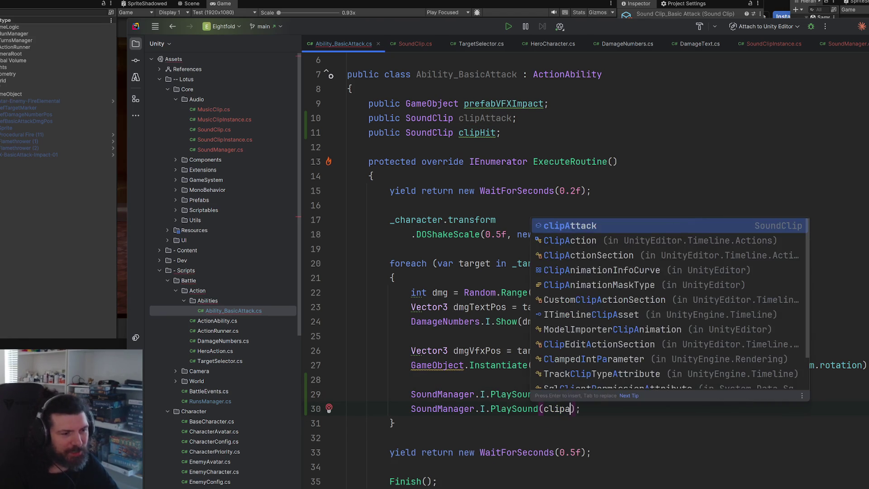
{"action": "key", "text": "Return"}
{"action": "key", "text": "alt+Tab"}
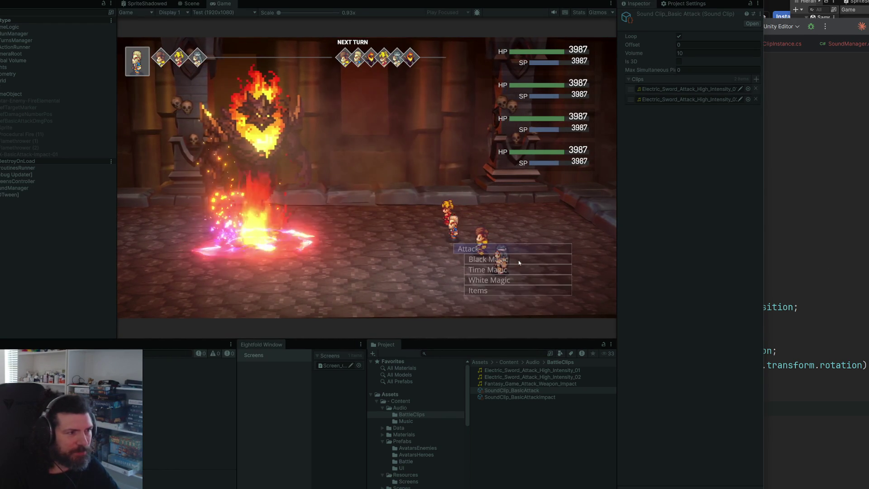
Land two basic attacks on the fire elemental, stop Play mode, and return to Rider.
{"action": "key", "text": "Return"}
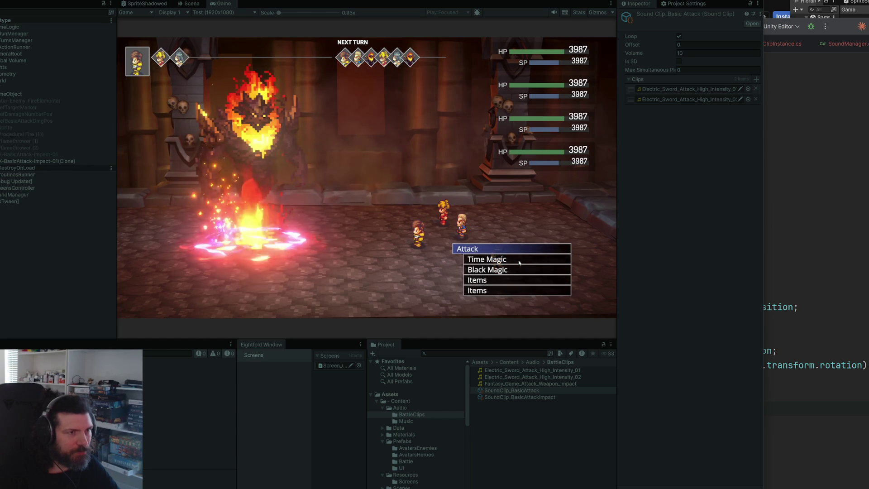
{"action": "key", "text": "Return"}
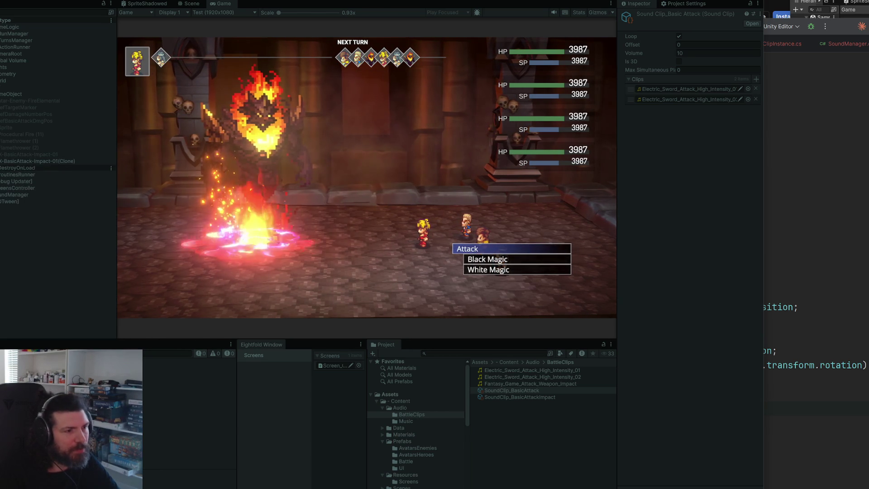
{"action": "key", "text": "ctrl+p"}
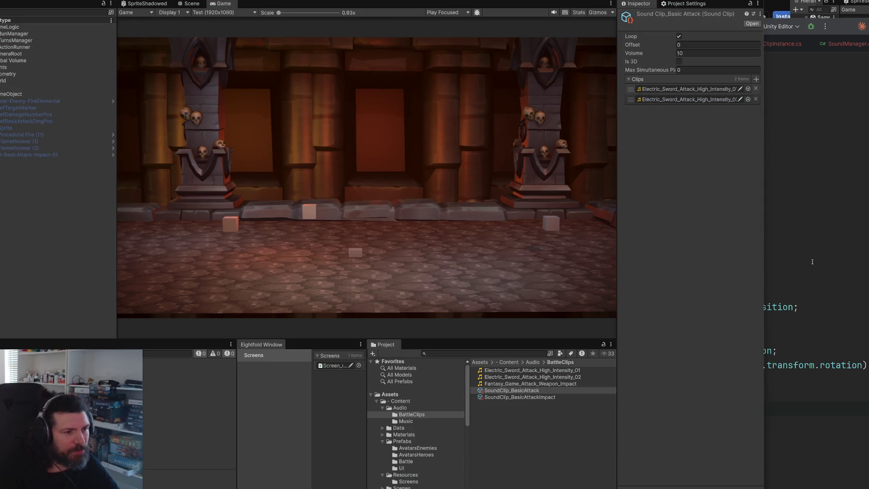
{"action": "left_click", "coordinate": [812, 262]}
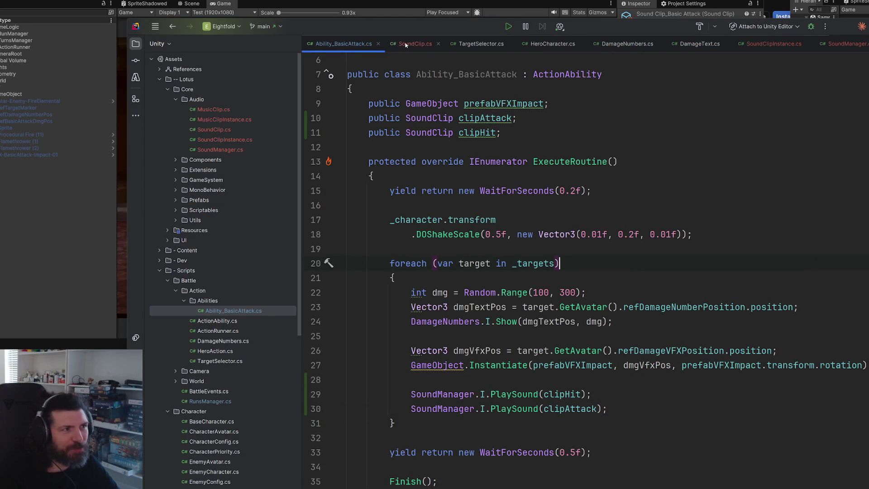
Open SoundManager.cs, then find and open RunsManager.cs with Search Everywhere ('rum').
{"action": "left_click", "coordinate": [852, 48]}
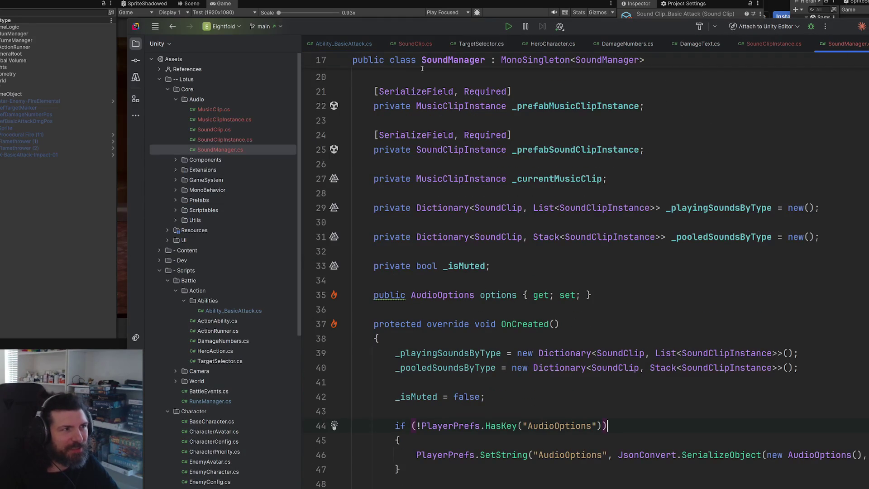
{"action": "left_click", "coordinate": [750, 120]}
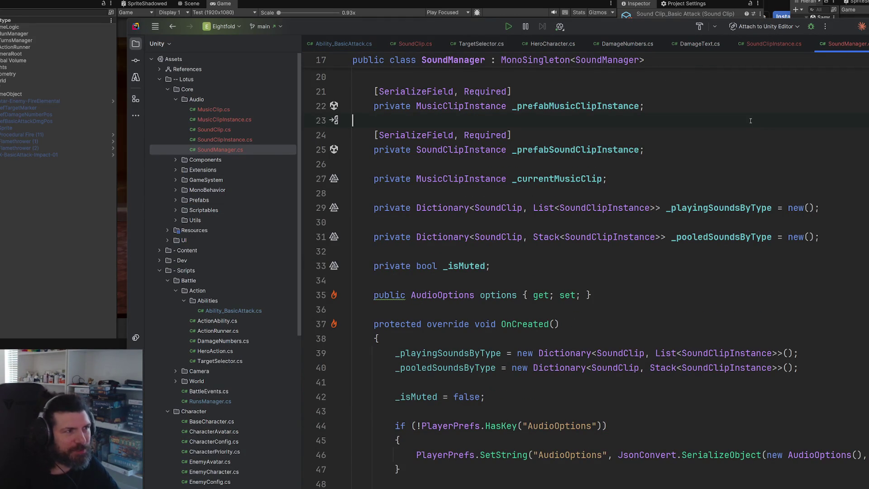
{"action": "key", "text": "ctrl+t"}
{"action": "type", "text": "rum"}
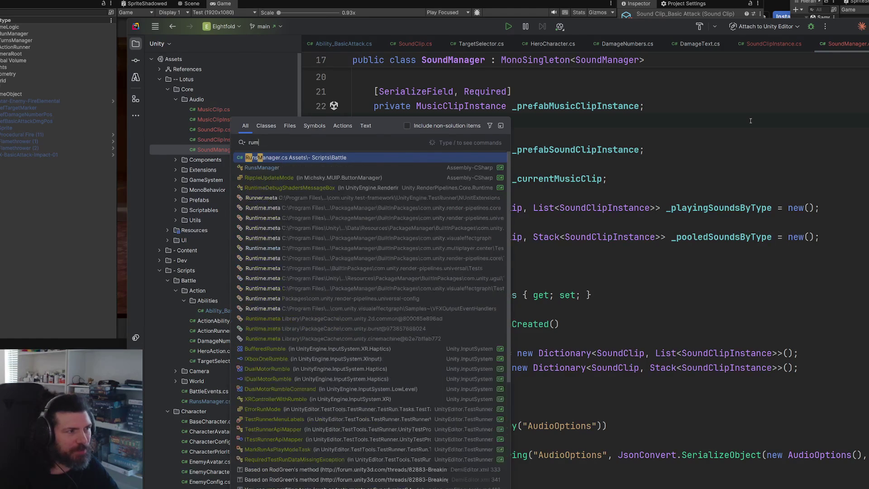
{"action": "key", "text": "Return"}
Comment out the SoundManager.I.PlayMusic(clipMusic) line in Init, then go back to Unity.
{"action": "scroll", "coordinate": [558, 283], "scroll_direction": "down", "scroll_amount": 4}
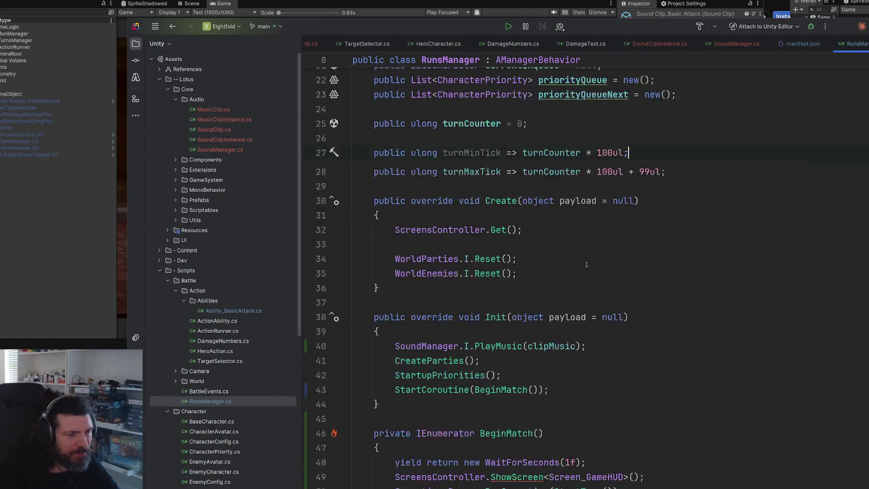
{"action": "left_click", "coordinate": [615, 272]}
{"action": "left_click", "coordinate": [615, 265]}
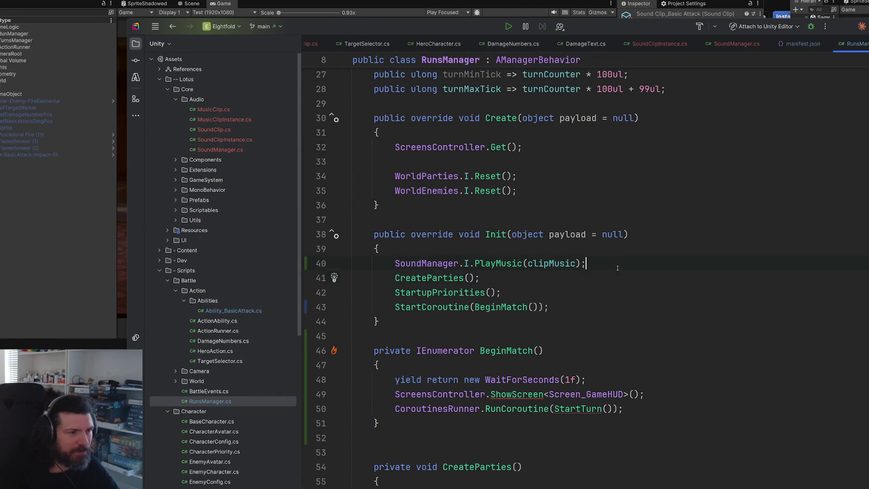
{"action": "key", "text": "ctrl+slash"}
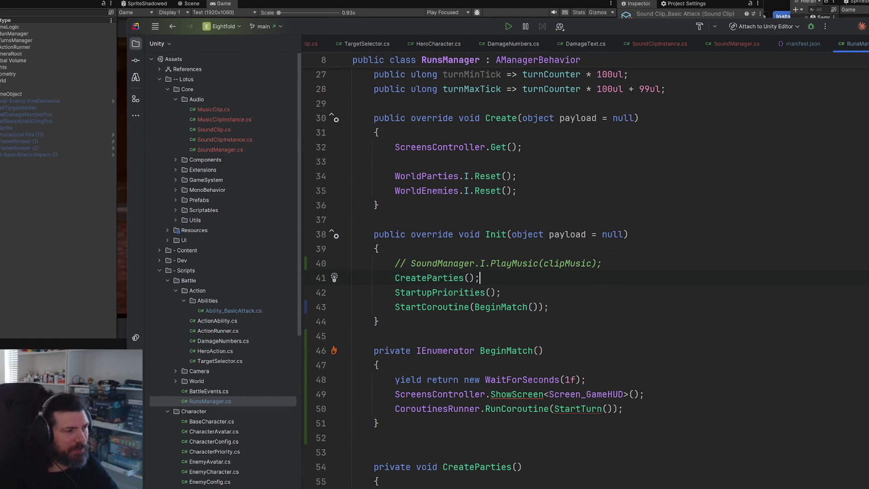
{"action": "key", "text": "alt+Tab"}
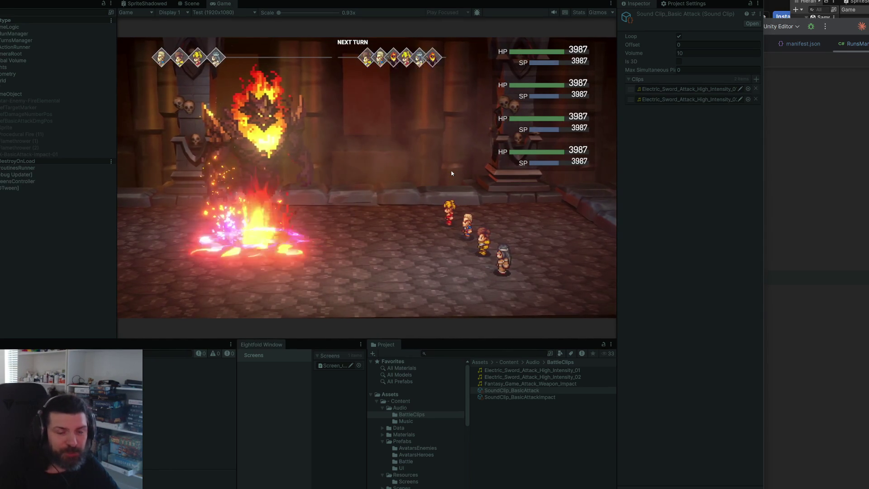
Attack the fire elemental in a music-free test battle, stop it, and select SoundClip_BasicAttackImpact.
{"action": "key", "text": "Return"}
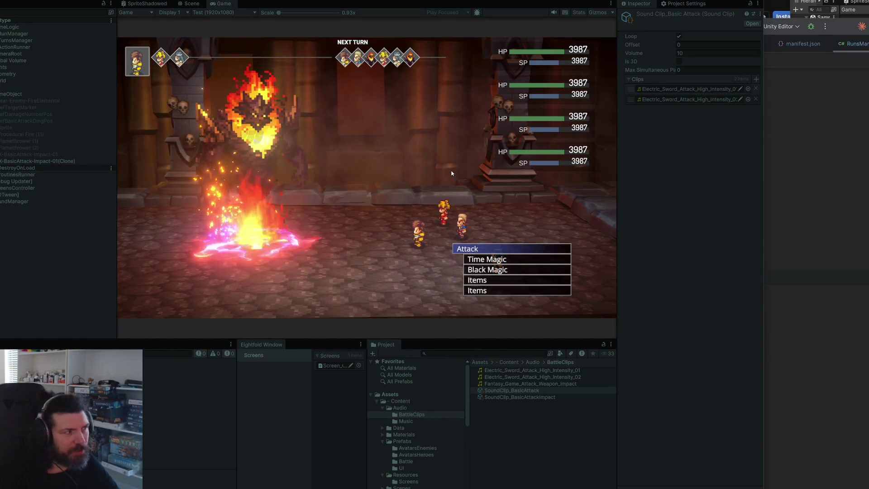
{"action": "key", "text": "Return"}
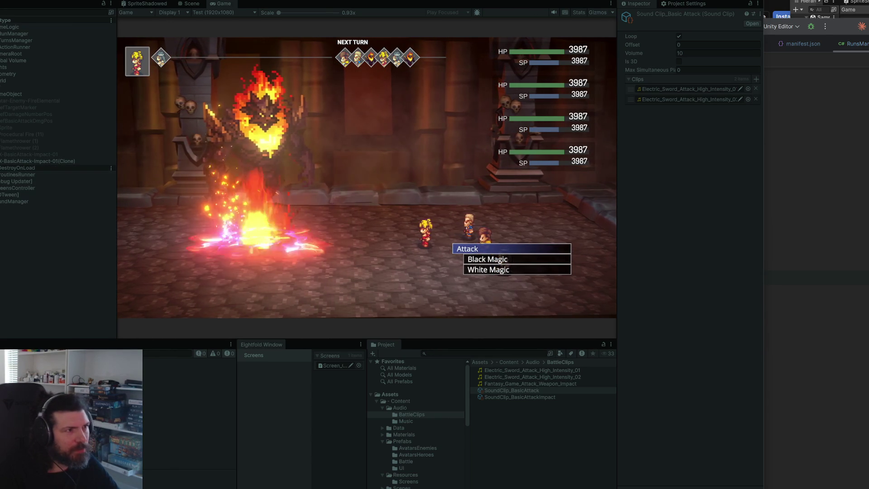
{"action": "key", "text": "ctrl+p"}
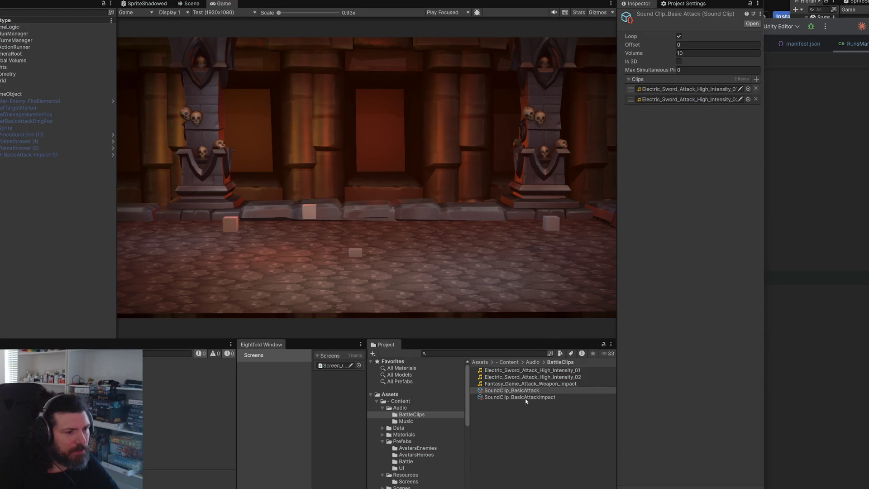
{"action": "left_click", "coordinate": [525, 398]}
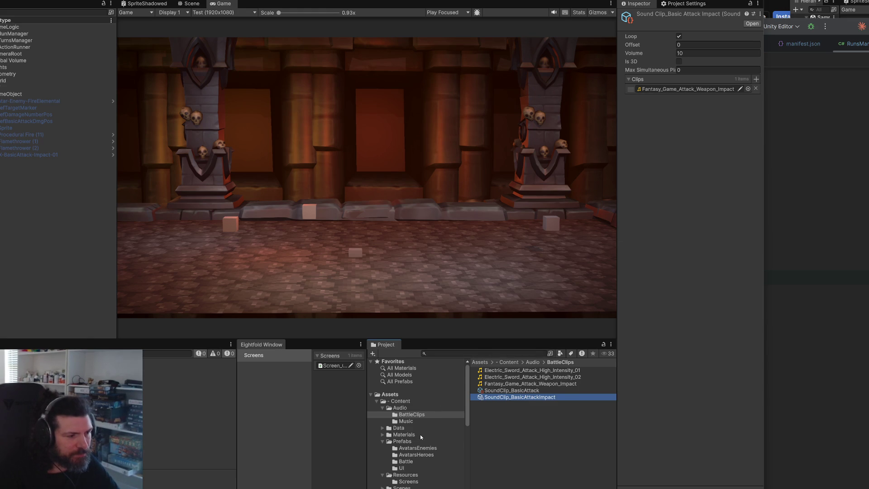
Browse the Content folders to Data/Actions and select the Action-BasicAttack asset.
{"action": "scroll", "coordinate": [417, 450], "scroll_direction": "down", "scroll_amount": 3}
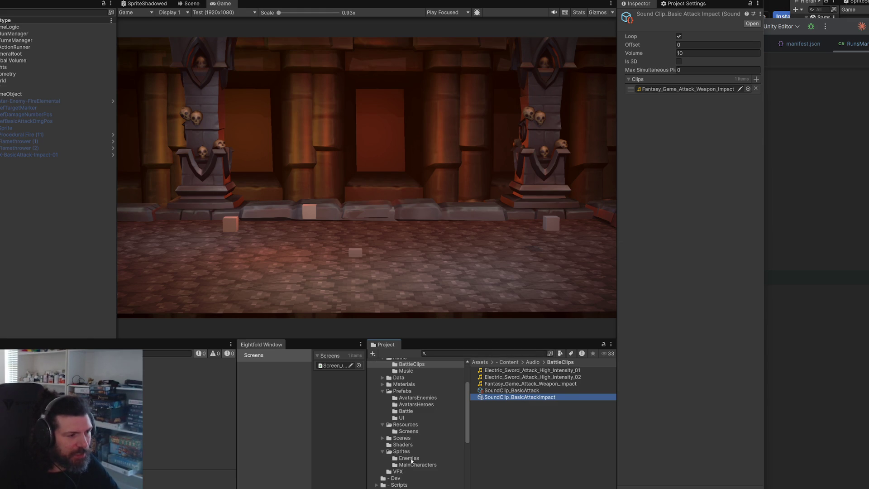
{"action": "scroll", "coordinate": [422, 434], "scroll_direction": "up", "scroll_amount": 2}
{"action": "left_click", "coordinate": [418, 423]}
{"action": "left_click", "coordinate": [416, 432]}
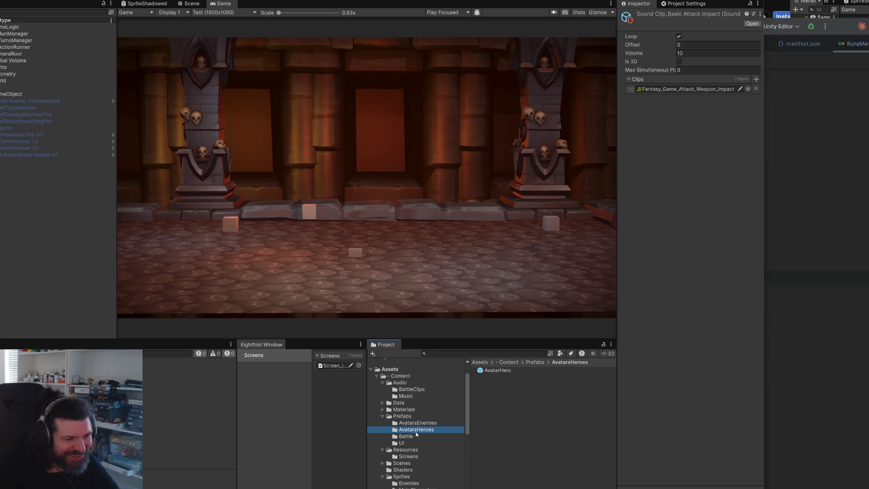
{"action": "left_click", "coordinate": [409, 397]}
{"action": "left_click", "coordinate": [416, 457]}
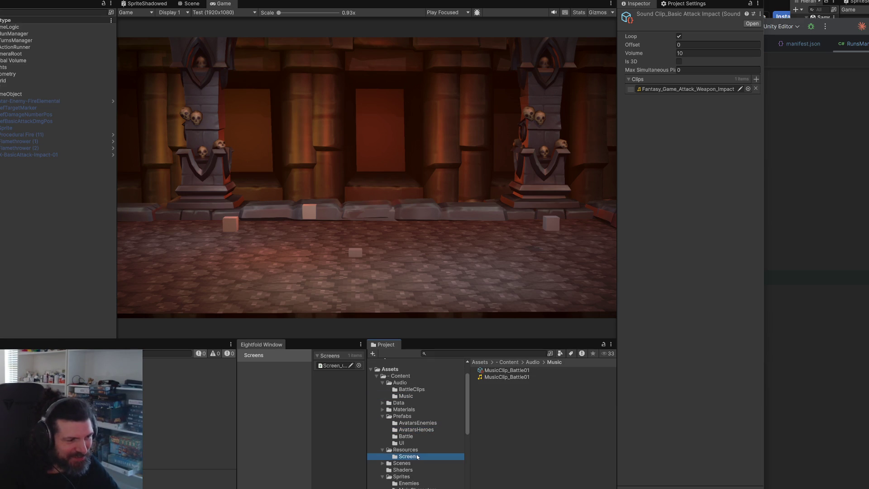
{"action": "left_click", "coordinate": [399, 402]}
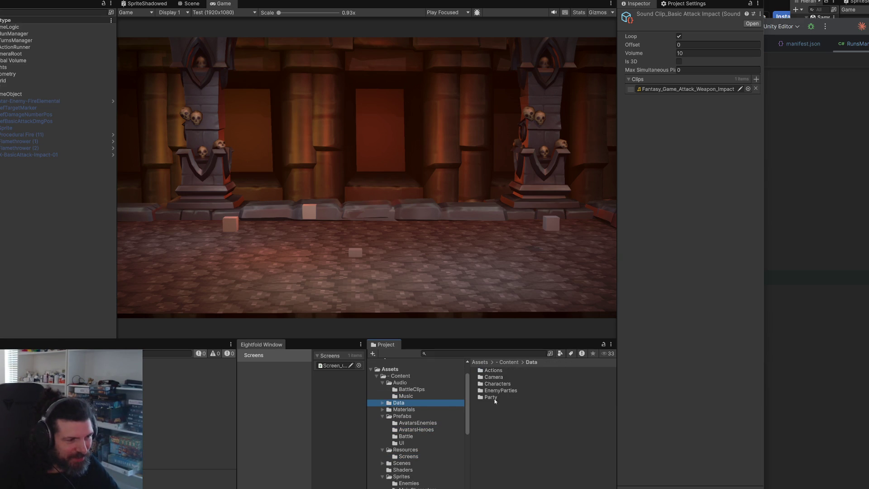
{"action": "double_click", "coordinate": [504, 371]}
{"action": "left_click", "coordinate": [504, 370]}
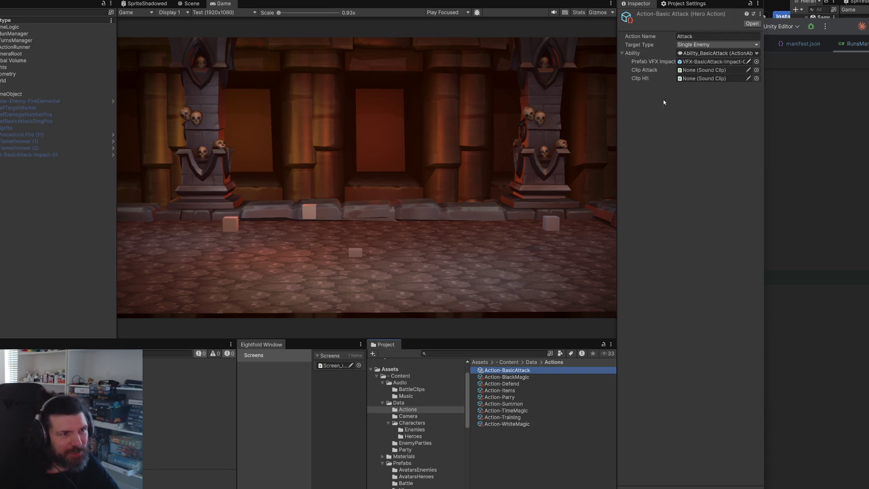
Set Clip Attack to SoundClip_BasicAttack and Clip Hit to SoundClip_BasicAttackImpact.
{"action": "left_click", "coordinate": [756, 70]}
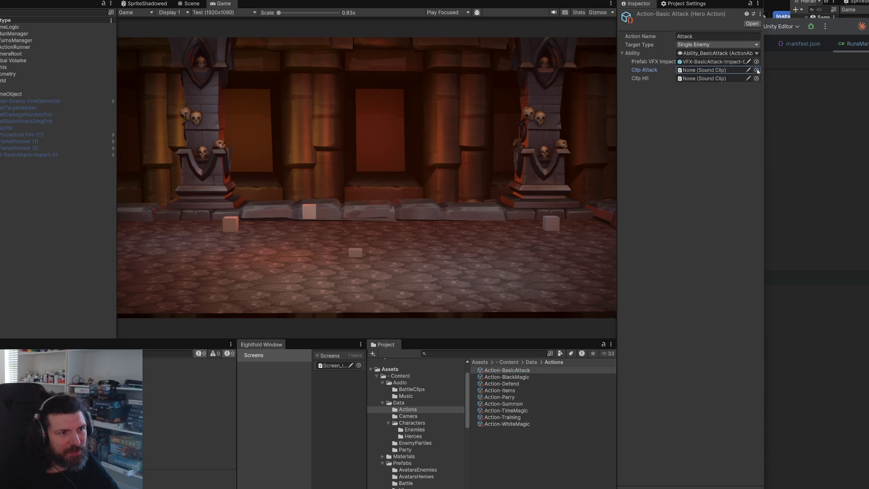
{"action": "left_click", "coordinate": [761, 74]}
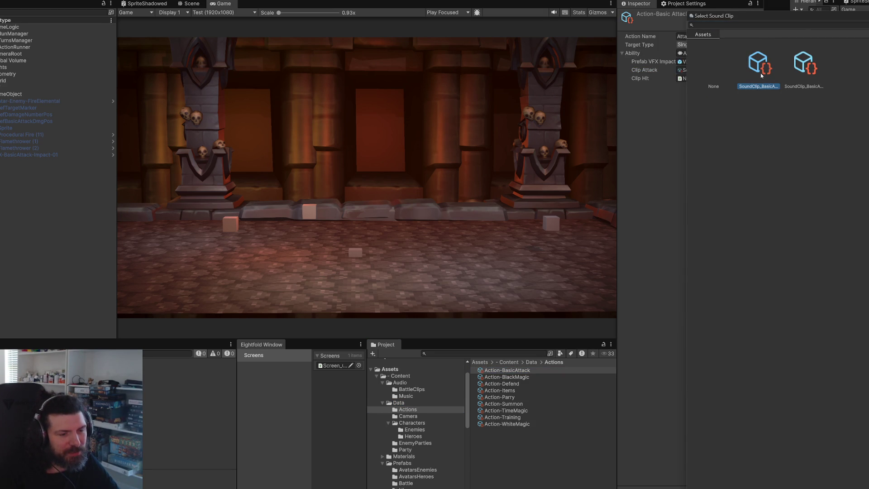
{"action": "double_click", "coordinate": [762, 76]}
{"action": "left_click", "coordinate": [756, 78]}
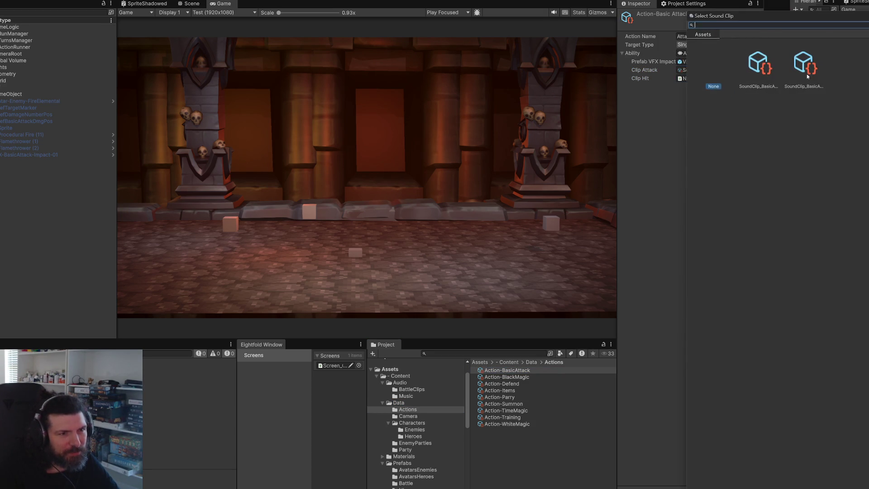
{"action": "double_click", "coordinate": [809, 76]}
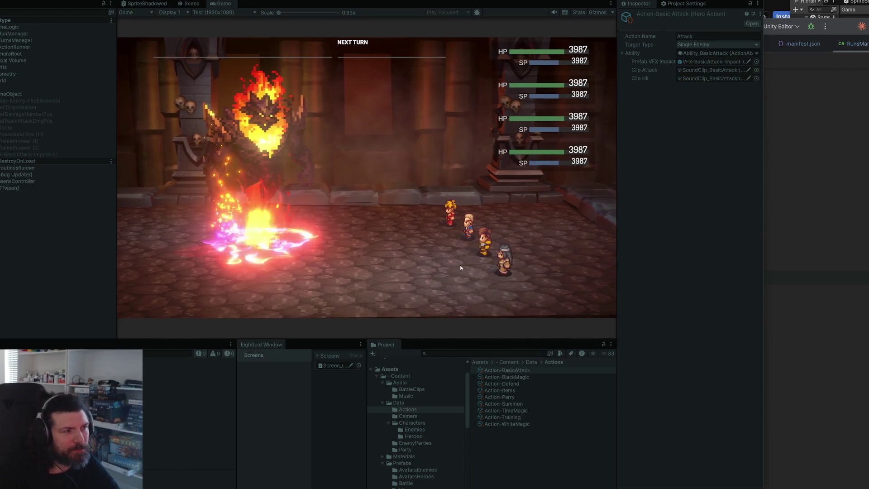
After a quick attack test, inspect the SoundClip_BasicAttack and SoundClip_BasicAttackImpact settings, toggling looping.
{"action": "key", "text": "Return"}
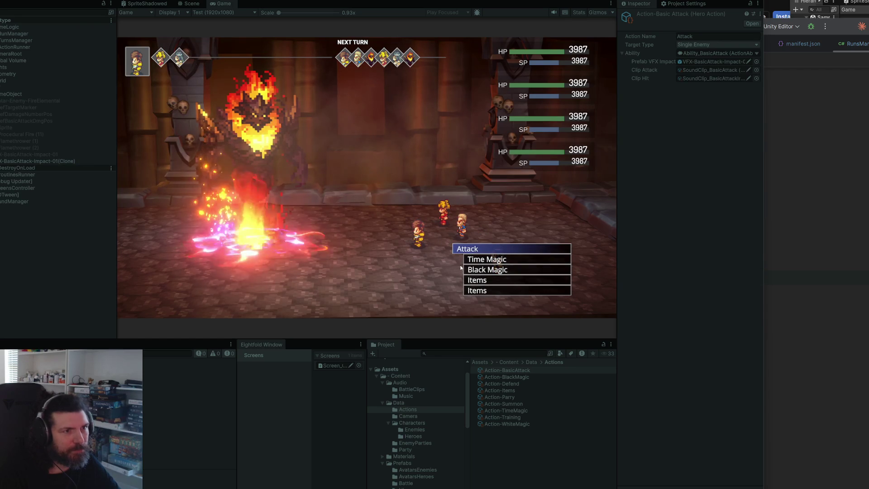
{"action": "key", "text": "ctrl+p"}
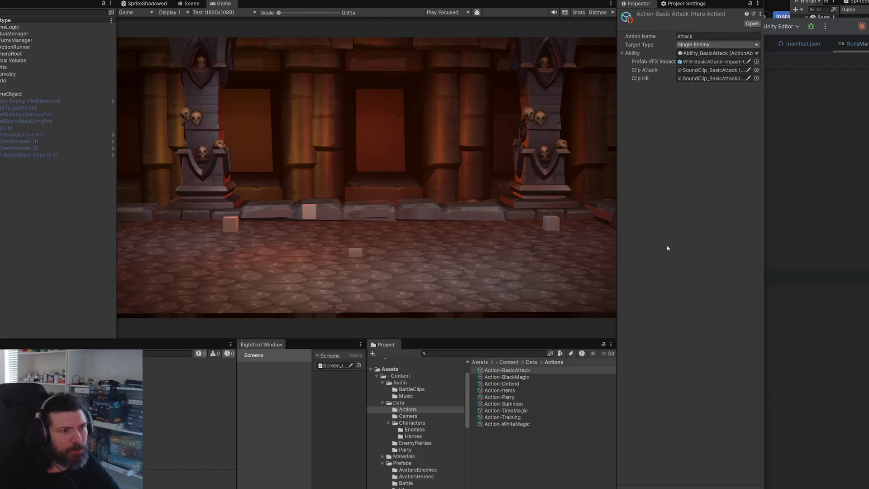
{"action": "left_click", "coordinate": [711, 70]}
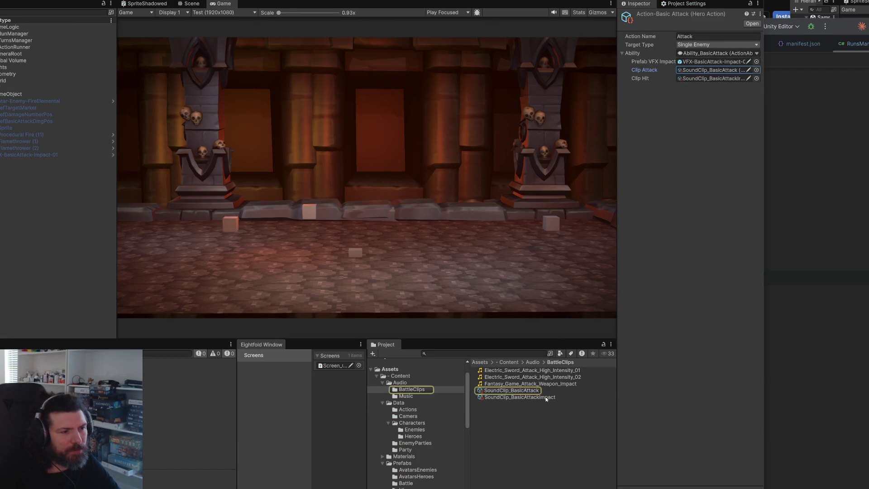
{"action": "left_click", "coordinate": [546, 393]}
{"action": "left_click", "coordinate": [679, 36]}
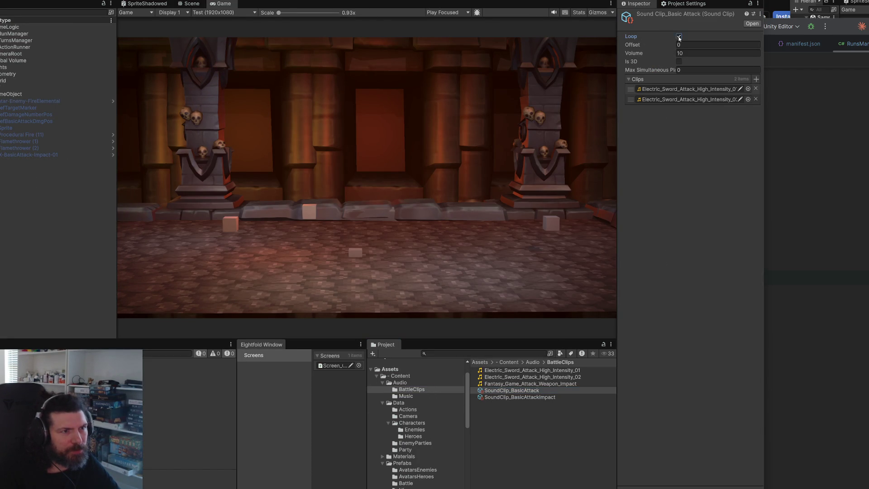
{"action": "left_click", "coordinate": [520, 397]}
{"action": "left_click", "coordinate": [669, 57]}
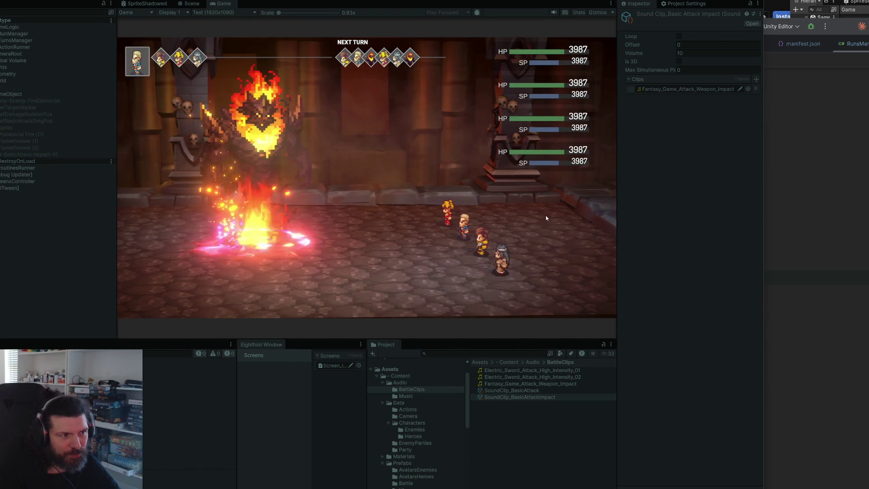
Playtest the battle with each hero attacking the fire elemental, then stop Play mode.
{"action": "key", "text": "Return"}
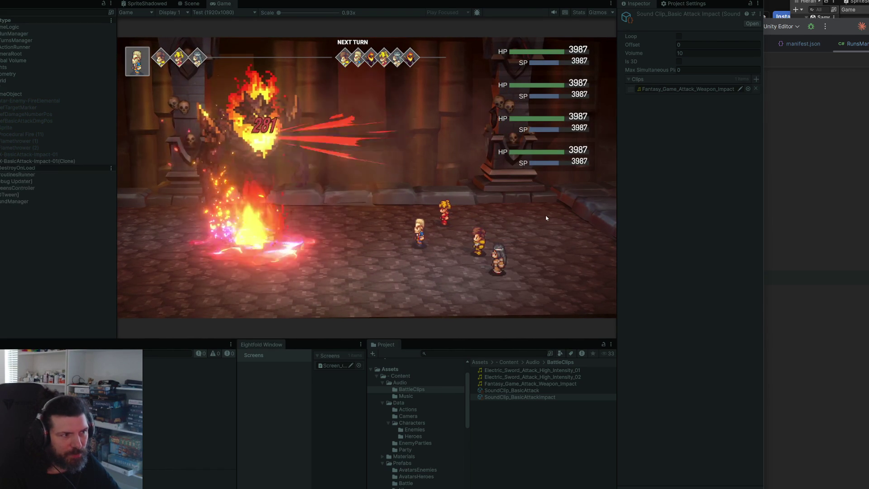
{"action": "key", "text": "Return"}
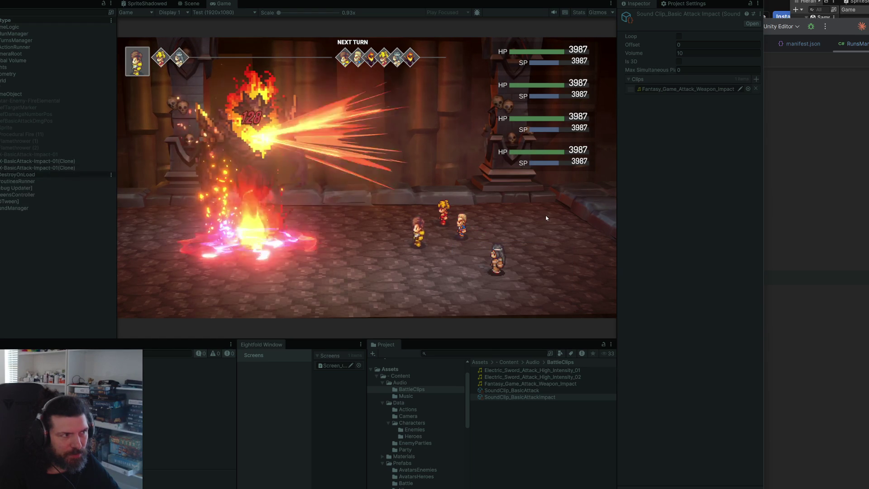
{"action": "key", "text": "Return"}
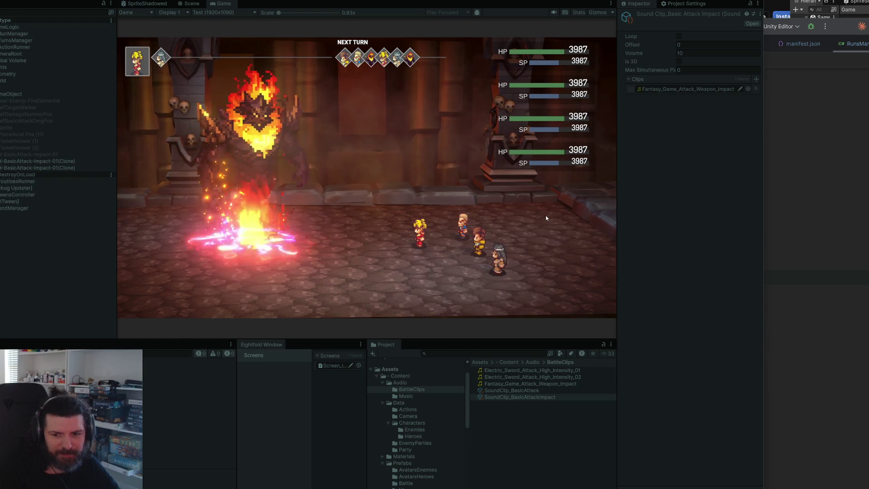
{"action": "key", "text": "Return"}
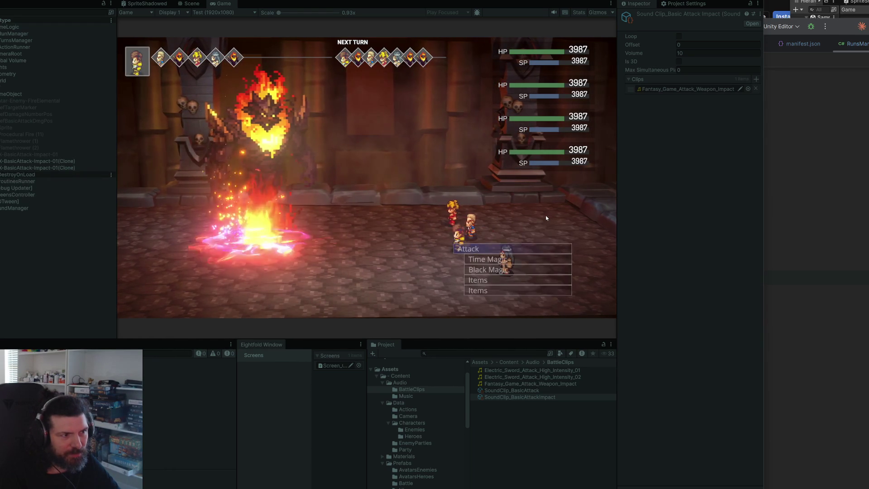
{"action": "key", "text": "Return"}
{"action": "key", "text": "Return"}
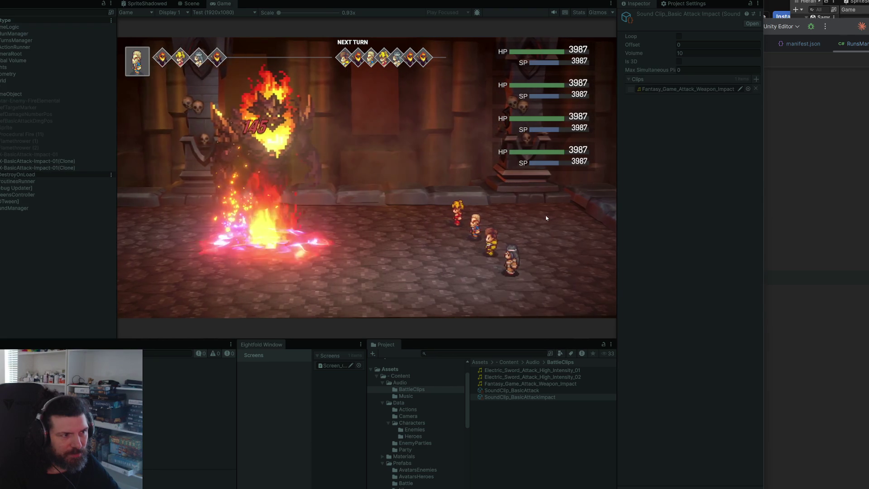
{"action": "key", "text": "Return"}
{"action": "key", "text": "Return"}
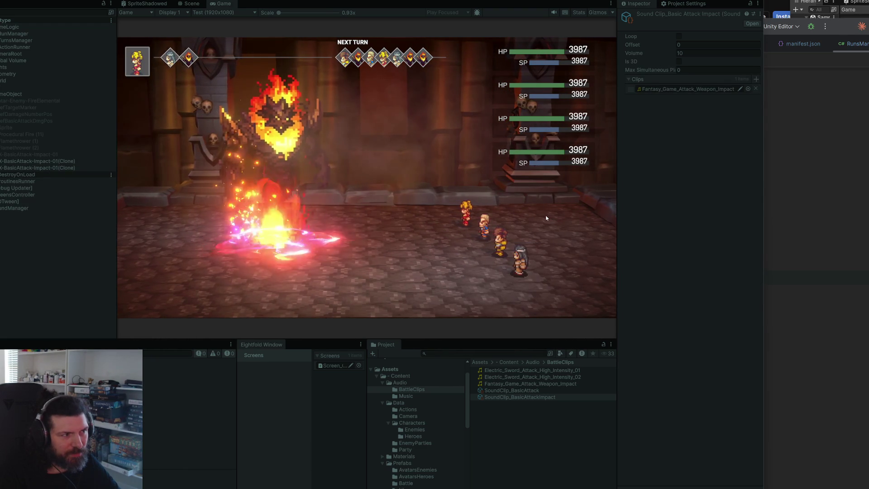
{"action": "key", "text": "Return"}
{"action": "key", "text": "Return"}
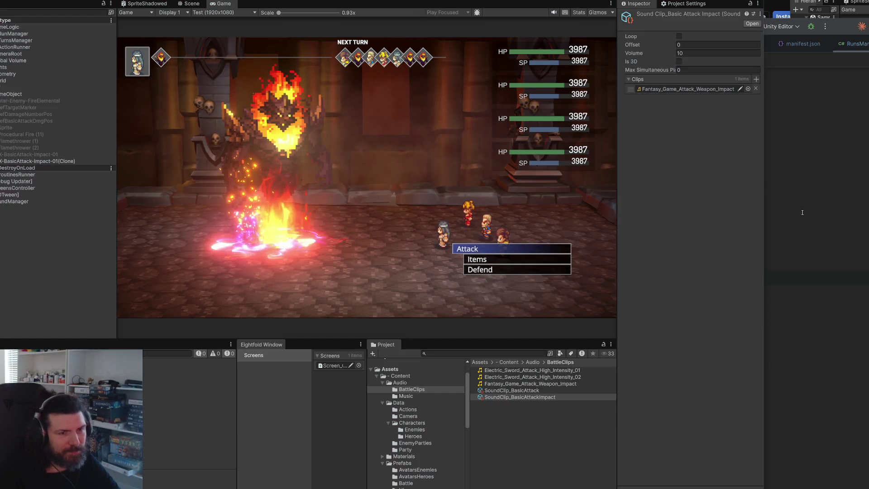
{"action": "key", "text": "ctrl+p"}
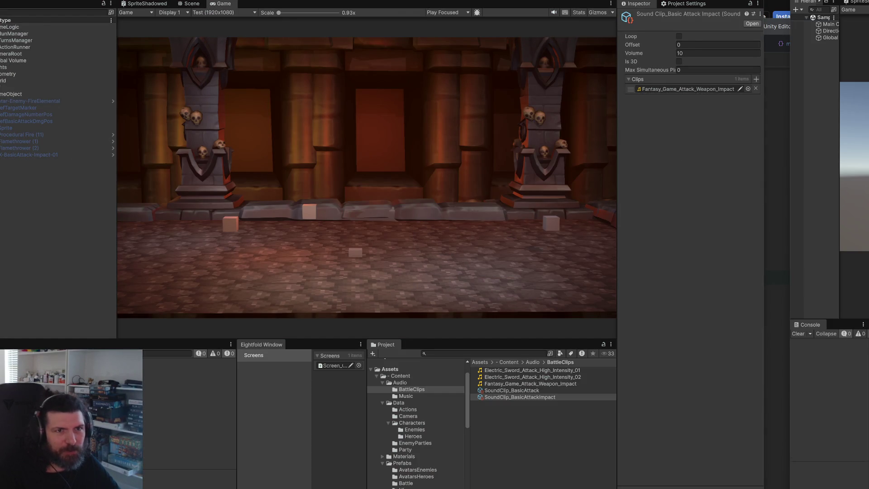
In the TempAssets project, search 'mons' and audition Grimy_1, Earth Giant_4 and Earth Giant_5.
{"action": "key", "text": "alt+Tab"}
{"action": "left_click", "coordinate": [523, 380]}
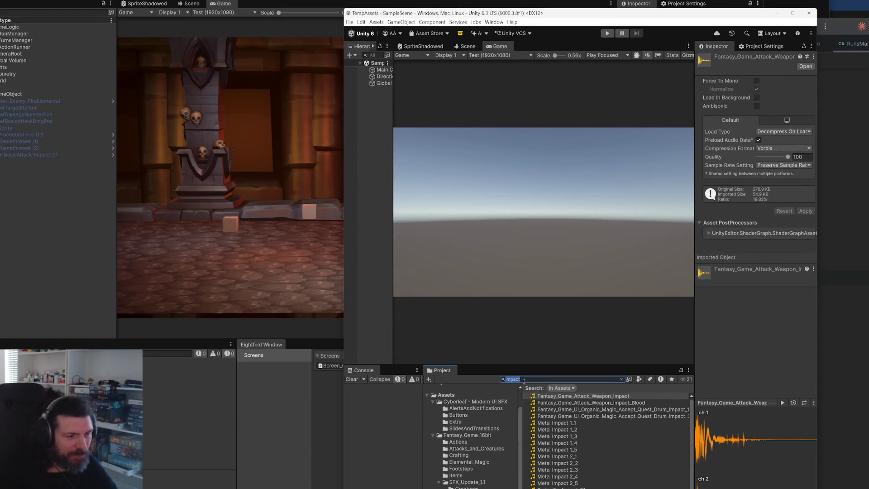
{"action": "type", "text": "mons"}
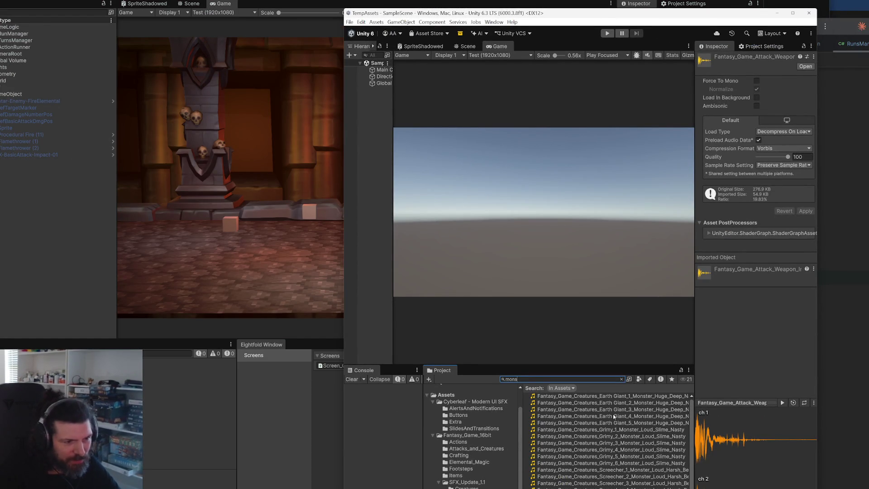
{"action": "left_click", "coordinate": [622, 431]}
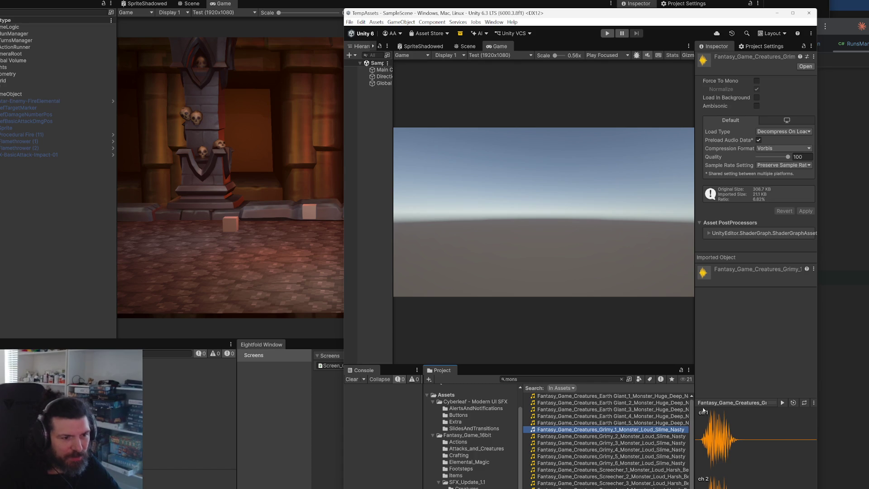
{"action": "left_click", "coordinate": [659, 423]}
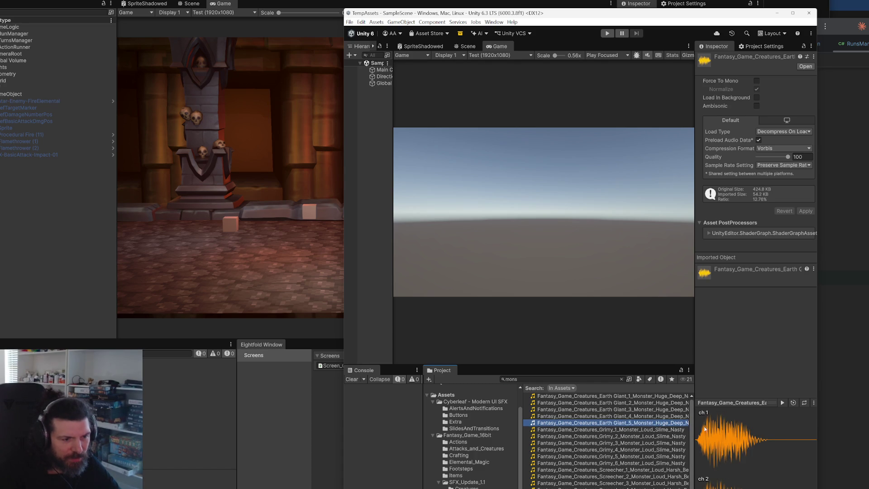
{"action": "left_click", "coordinate": [783, 403]}
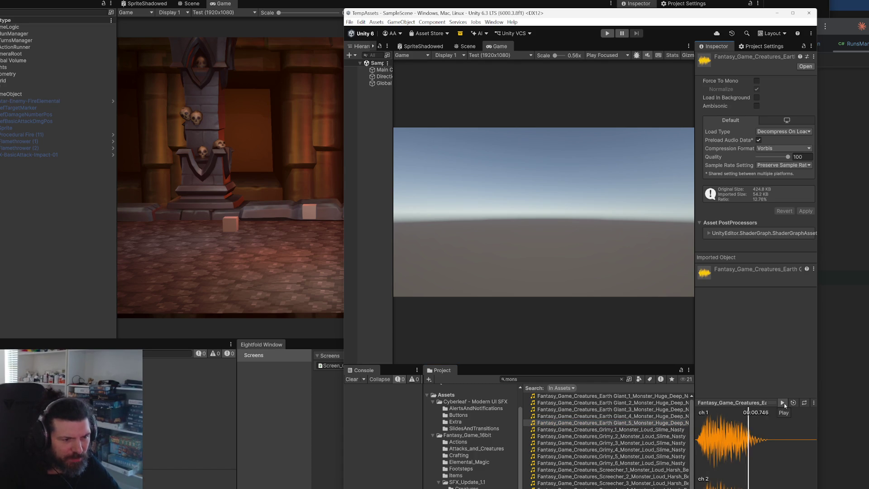
{"action": "key", "text": "End"}
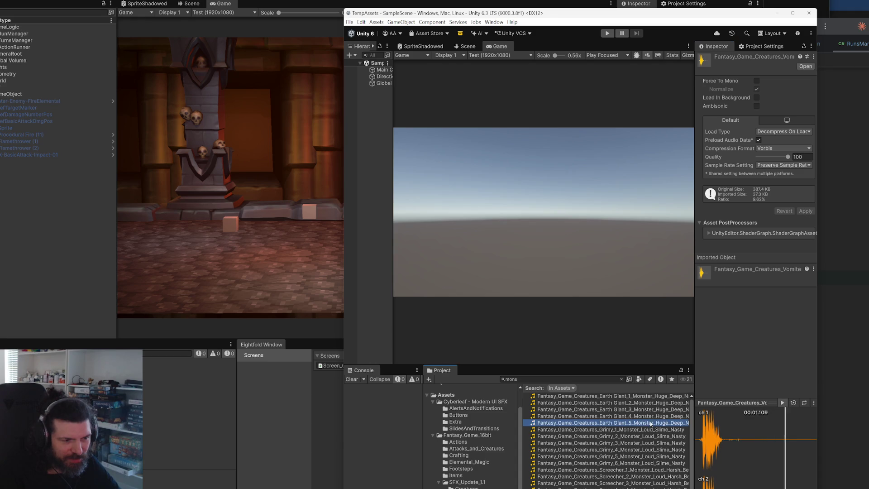
{"action": "key", "text": "ctrl+z"}
{"action": "left_click", "coordinate": [785, 401]}
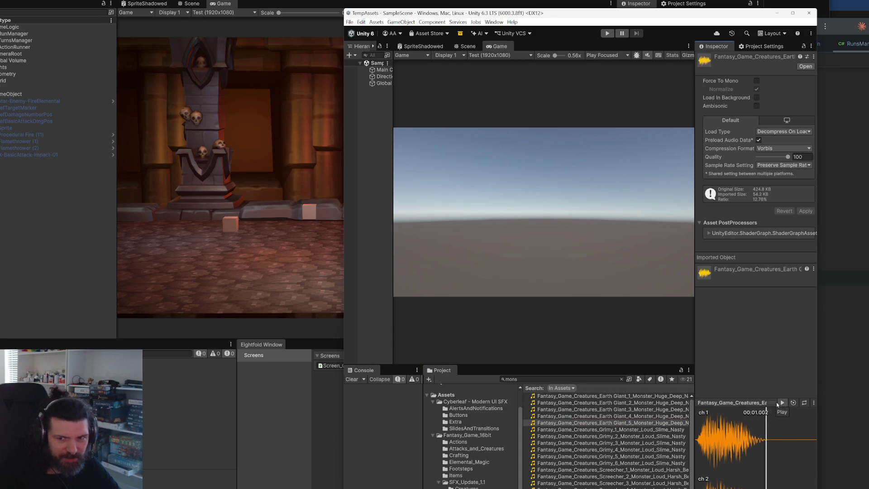
{"action": "left_click", "coordinate": [629, 416]}
{"action": "left_click", "coordinate": [783, 402]}
{"action": "left_click", "coordinate": [629, 423]}
{"action": "left_click", "coordinate": [782, 403]}
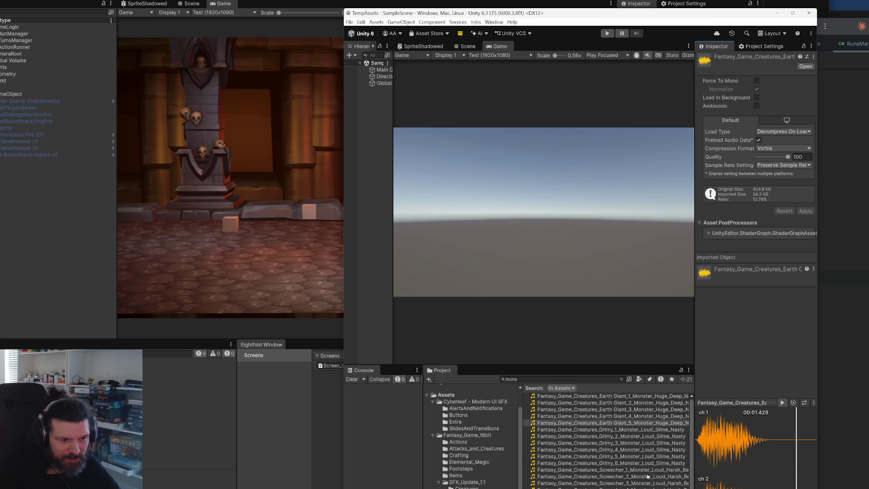
Audition the Screecher_1 and following Screecher creature sounds.
{"action": "left_click", "coordinate": [670, 469]}
{"action": "left_click", "coordinate": [783, 403]}
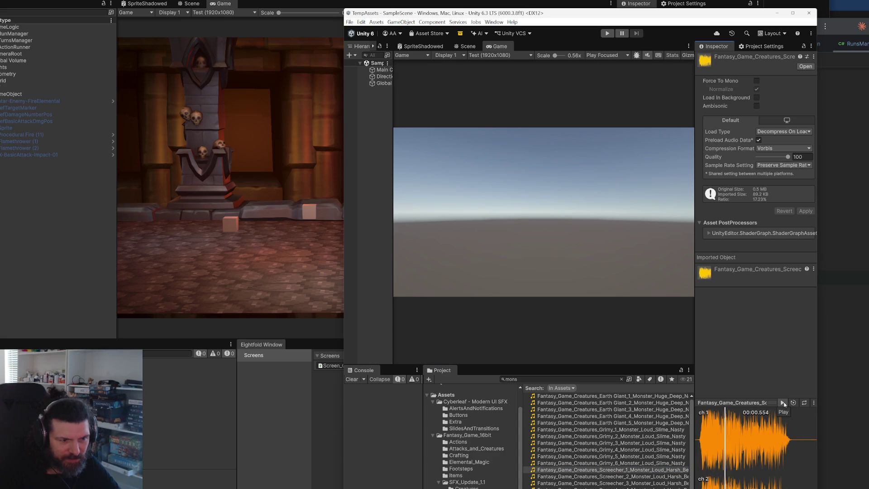
{"action": "left_click", "coordinate": [679, 477]}
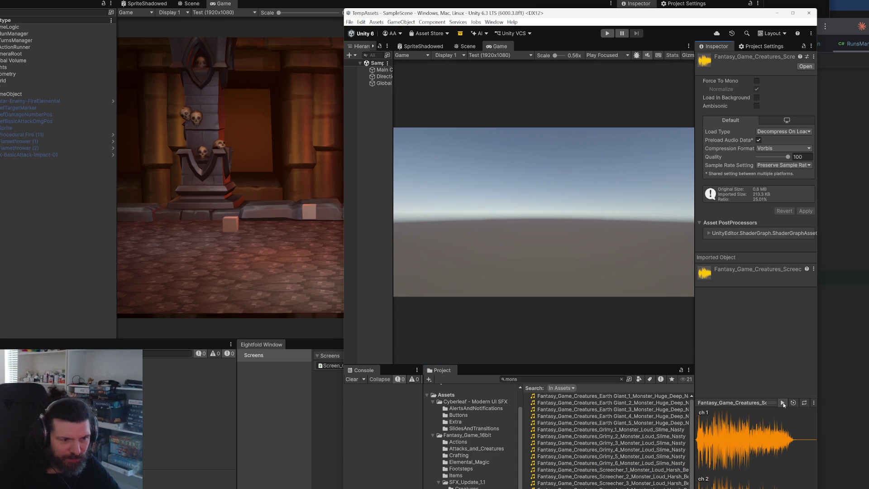
{"action": "left_click", "coordinate": [783, 403]}
{"action": "left_click", "coordinate": [607, 488]}
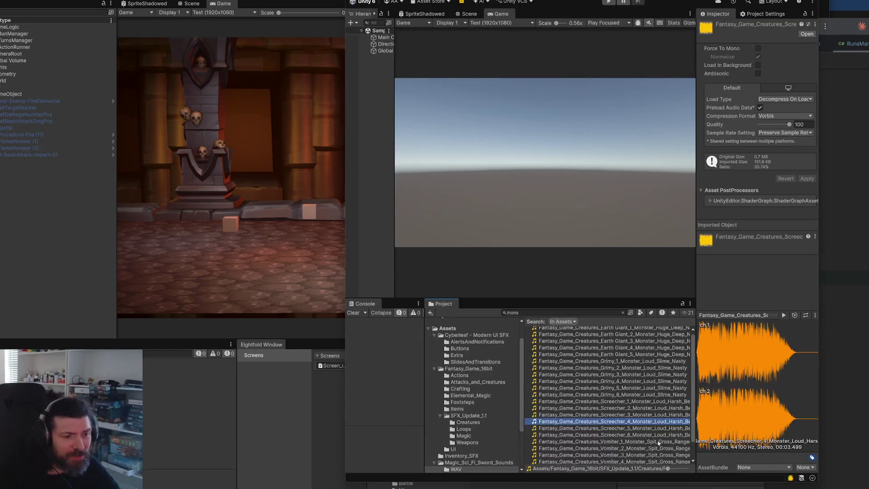
Audition the Vomiter, Screecher_6 and Grimy_3 sounds, then return to the main project editor.
{"action": "scroll", "coordinate": [658, 443], "scroll_direction": "down", "scroll_amount": 1}
{"action": "left_click", "coordinate": [611, 461]}
{"action": "left_click", "coordinate": [658, 442]}
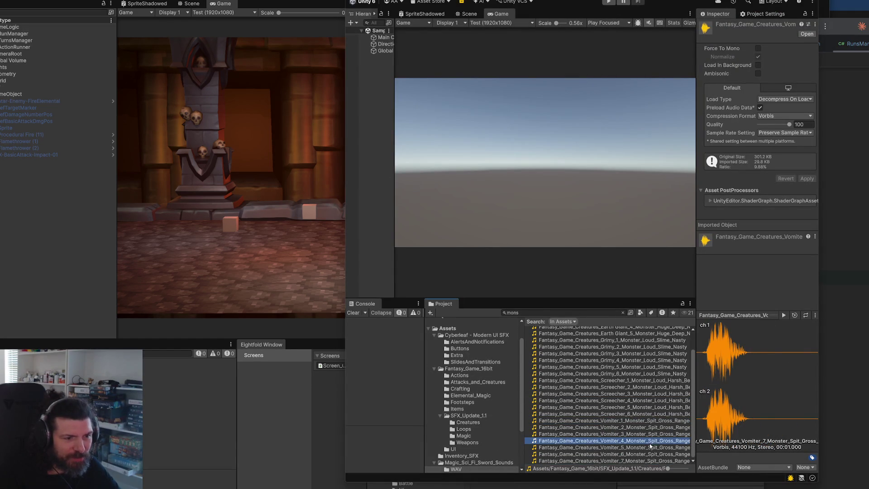
{"action": "left_click", "coordinate": [784, 316]}
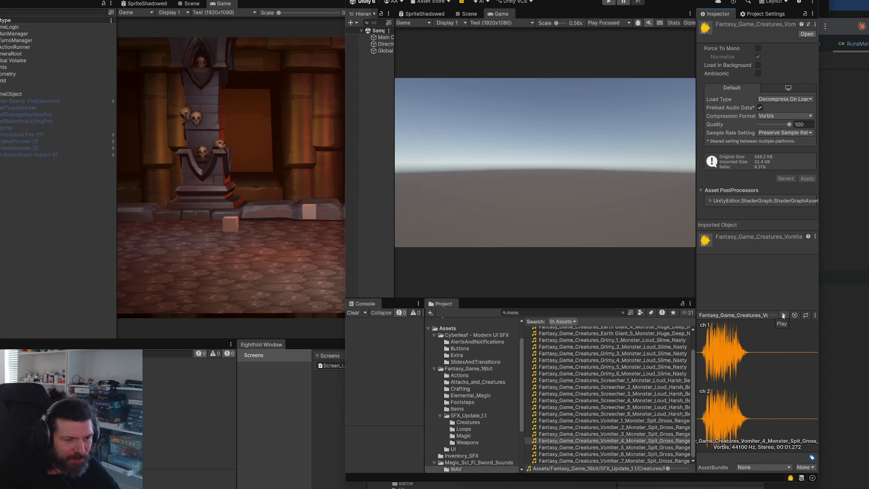
{"action": "key", "text": "Up"}
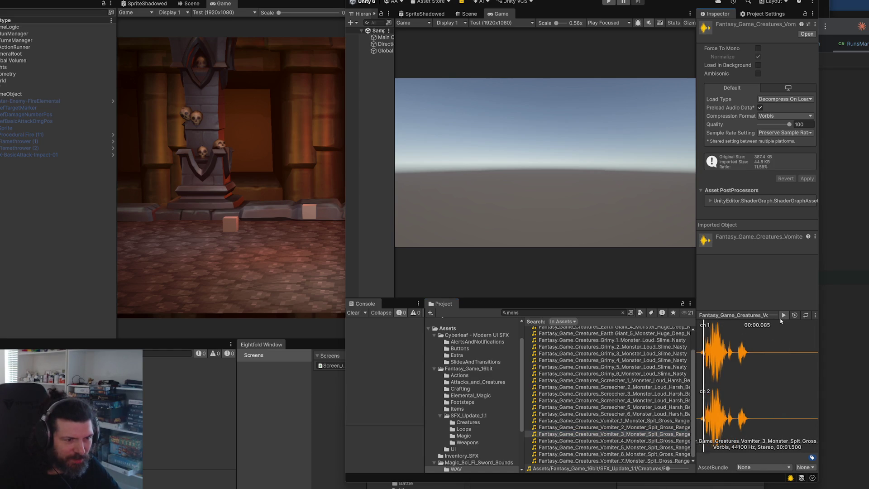
{"action": "left_click", "coordinate": [679, 414]}
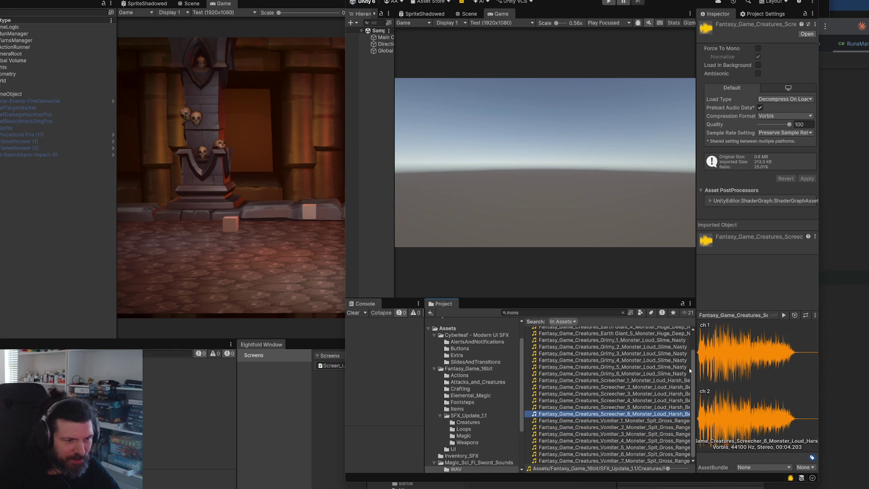
{"action": "scroll", "coordinate": [690, 370], "scroll_direction": "up", "scroll_amount": 3}
{"action": "left_click", "coordinate": [646, 377]}
{"action": "left_click", "coordinate": [784, 316]}
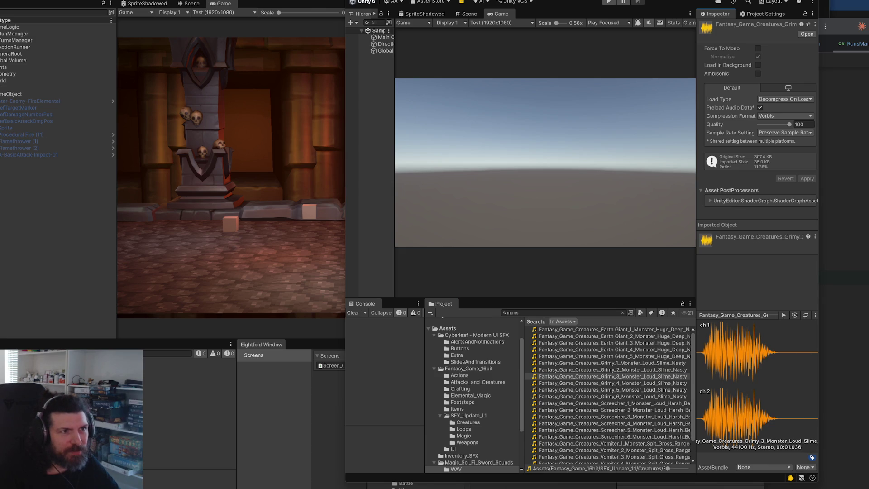
{"action": "key", "text": "alt+Tab"}
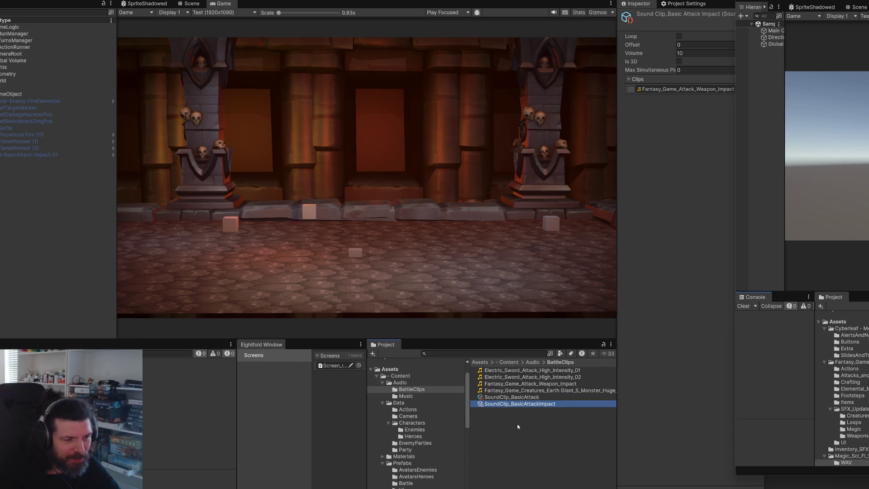
Duplicate SoundClip_BasicAttackImpact as SoundClip_MonsterGrowl and set its clip to the Earth Giant sound.
{"action": "key", "text": "ctrl+d"}
{"action": "key", "text": "F2"}
{"action": "key", "text": "ctrl+shift+Left"}
{"action": "key", "text": "ctrl+shift+Left"}
{"action": "type", "text": "M"}
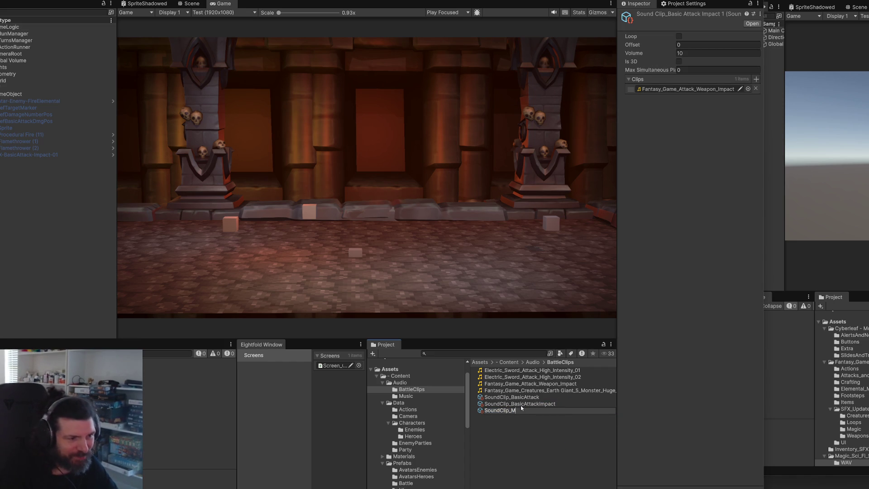
{"action": "type", "text": "onsterGrowl"}
{"action": "key", "text": "Return"}
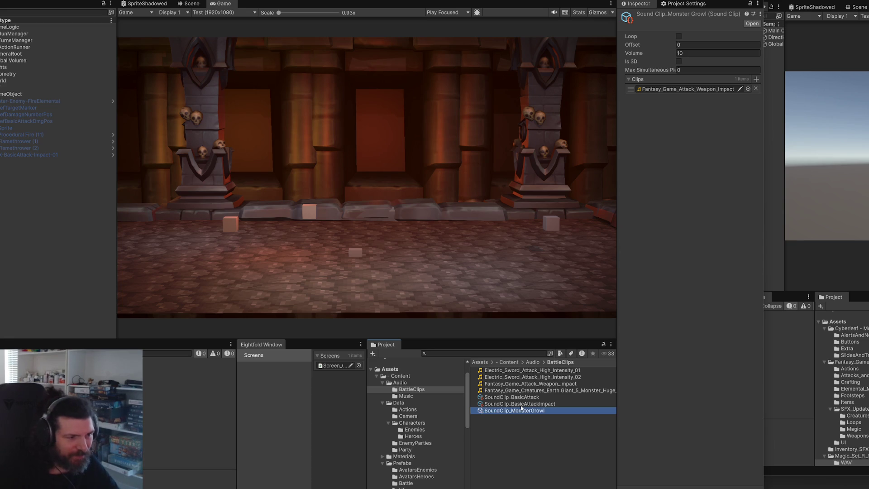
{"action": "mouse_move", "coordinate": [554, 392]}
{"action": "left_mouse_down"}
{"action": "mouse_move", "coordinate": [695, 102]}
{"action": "mouse_move", "coordinate": [690, 91]}
{"action": "left_mouse_up"}
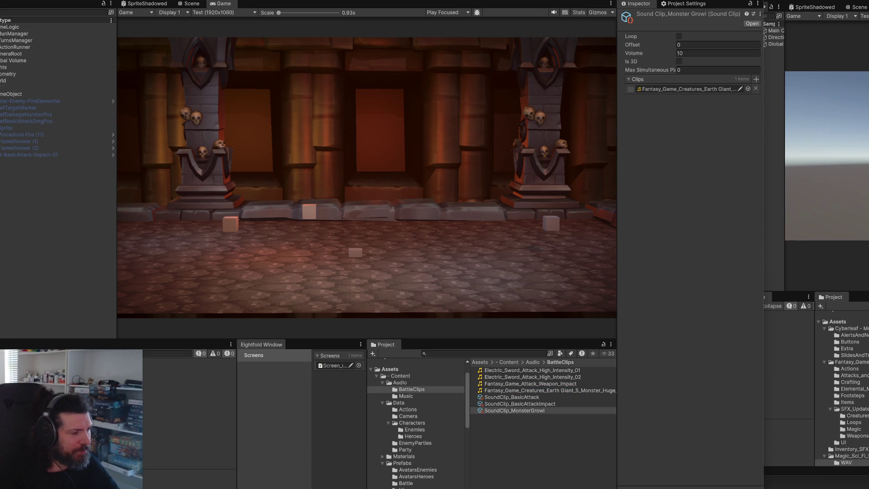
{"action": "key", "text": "alt+Tab"}
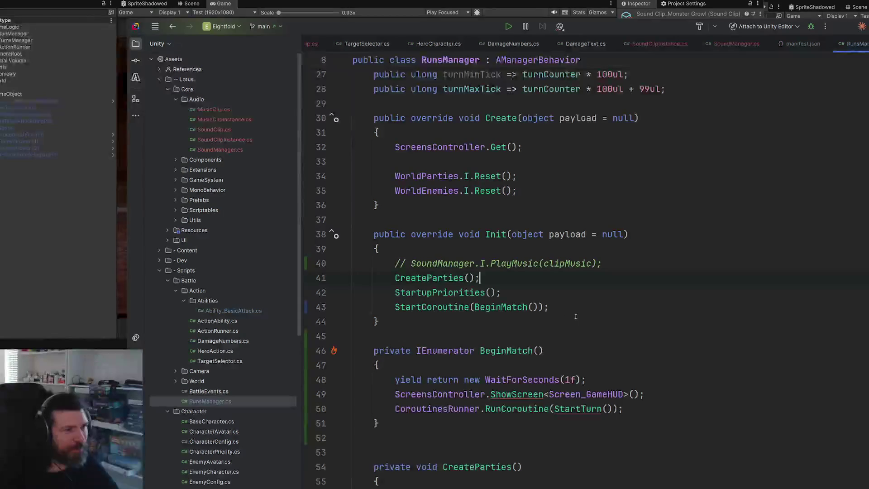
Switch from Rider's RunsManager.cs back to the Unity editor.
{"action": "key", "text": "alt+Tab"}
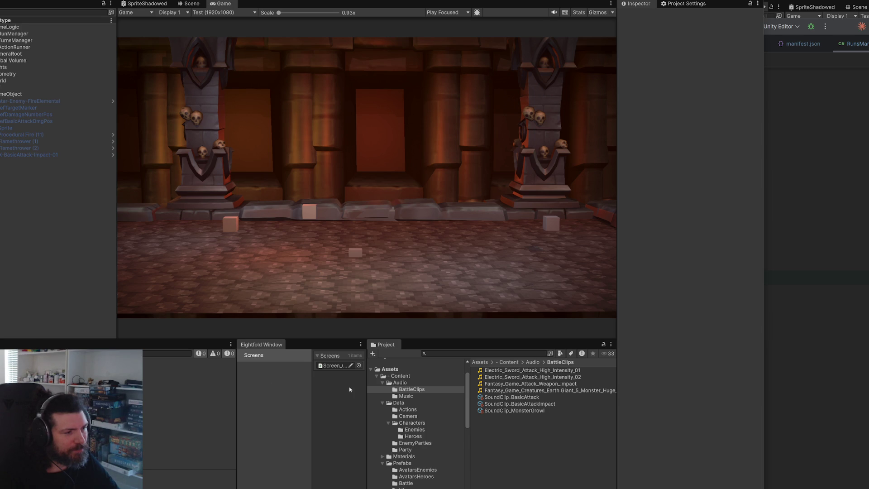
Widen the Eightfold and Project panels and open the Scripts/Battle folder.
{"action": "left_click_drag", "start_coordinate": [237, 401], "coordinate": [179, 400]}
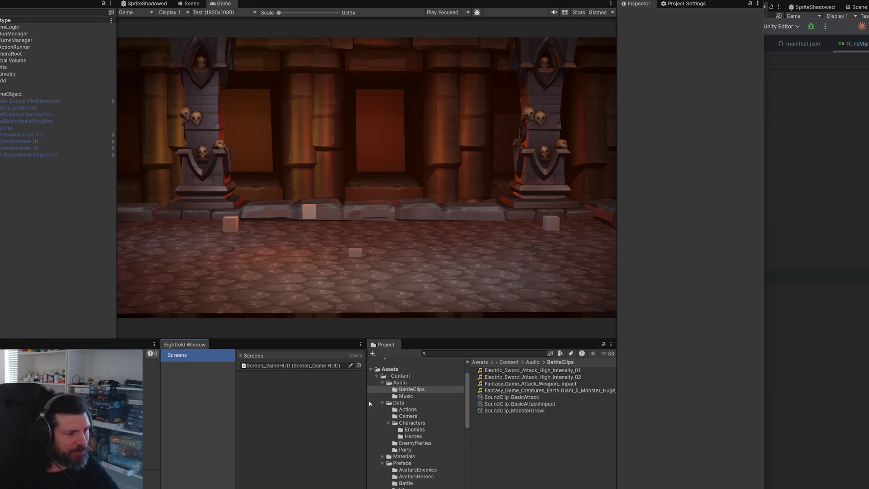
{"action": "left_click_drag", "start_coordinate": [367, 403], "coordinate": [358, 407]}
{"action": "scroll", "coordinate": [412, 439], "scroll_direction": "down", "scroll_amount": 3}
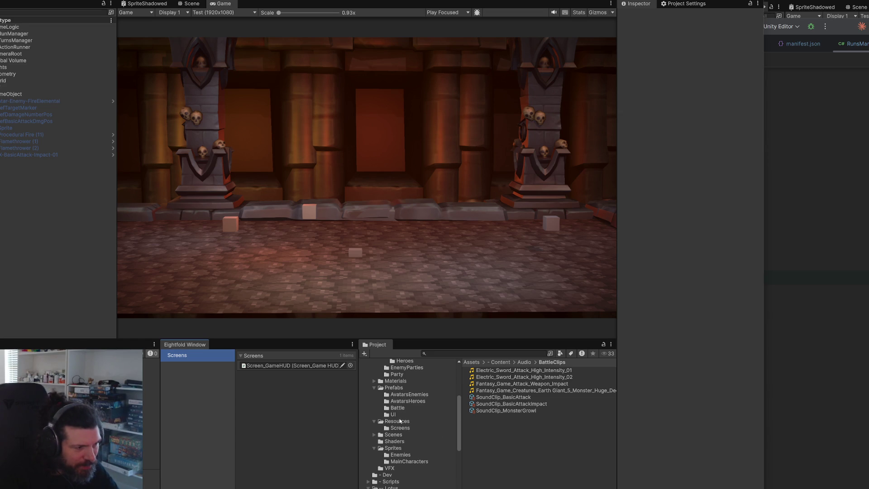
{"action": "scroll", "coordinate": [398, 457], "scroll_direction": "down", "scroll_amount": 1}
{"action": "left_click", "coordinate": [394, 456]}
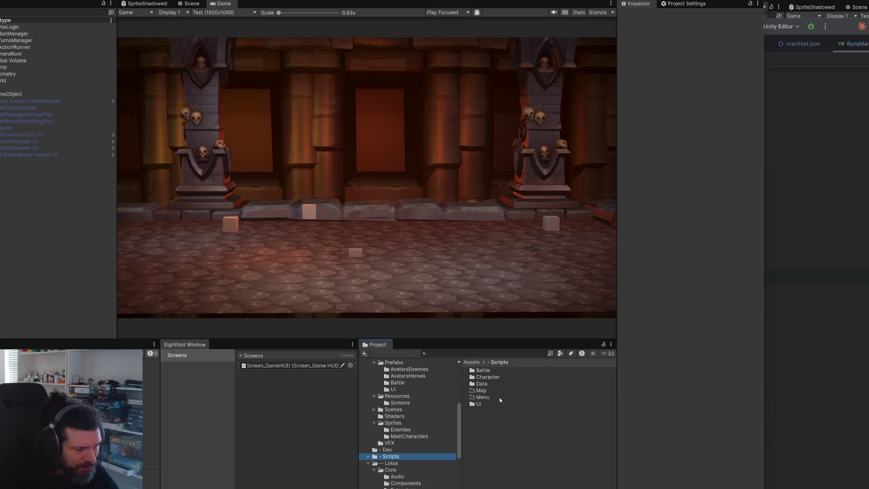
{"action": "double_click", "coordinate": [490, 371]}
Create a MonoBehaviour script named SoundAccessor and open it in Rider.
{"action": "right_click", "coordinate": [490, 422]}
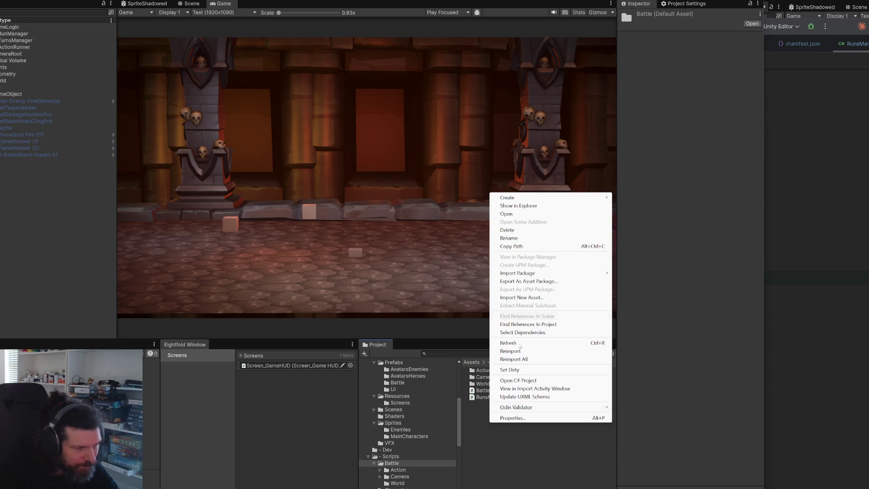
{"action": "mouse_move", "coordinate": [521, 196]}
{"action": "left_click", "coordinate": [640, 214]}
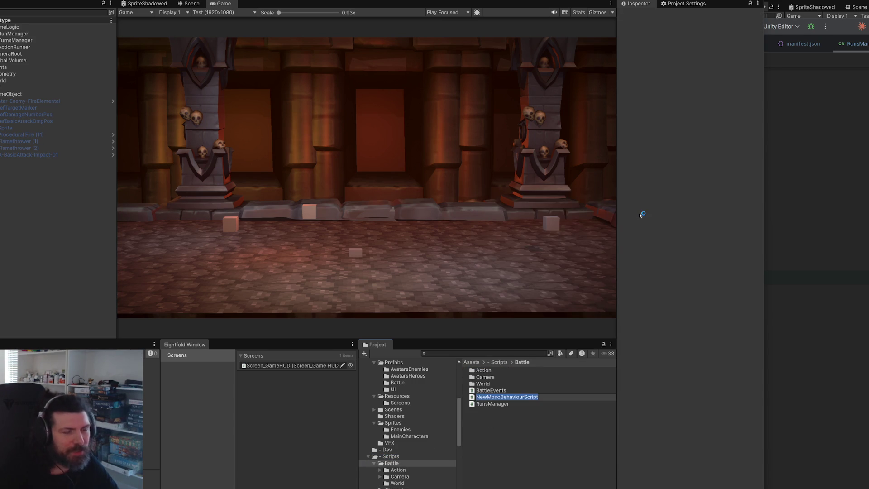
{"action": "type", "text": "SoundAcce"}
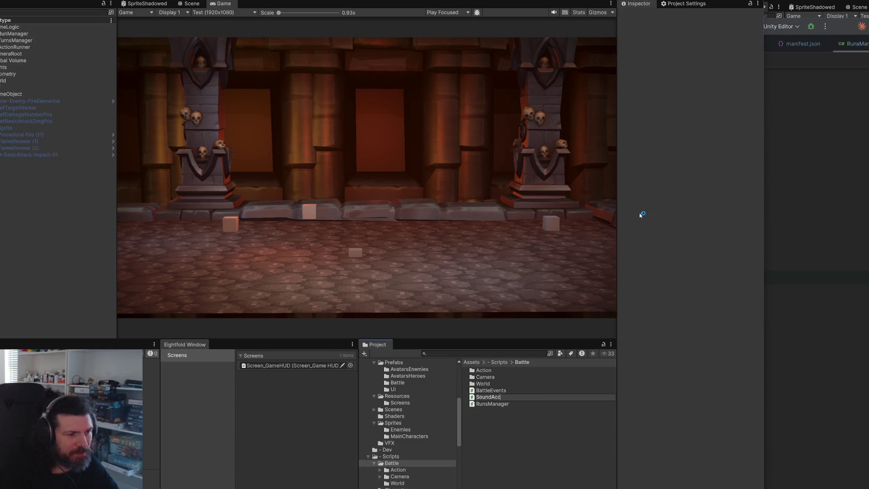
{"action": "type", "text": "ss"}
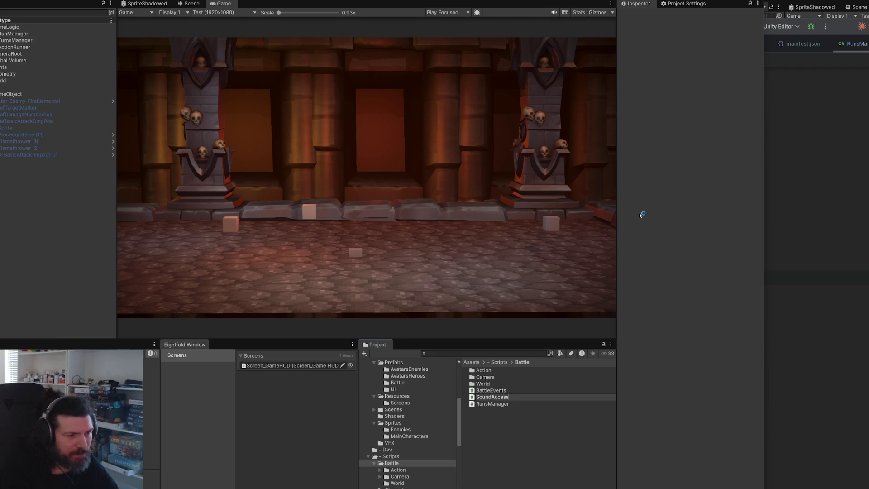
{"action": "key", "text": "Return"}
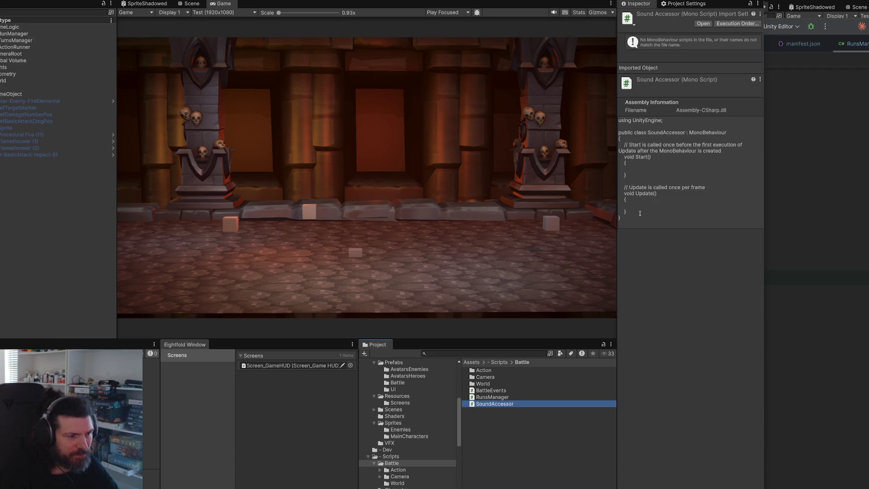
{"action": "key", "text": "Return"}
{"action": "double_click", "coordinate": [505, 90]}
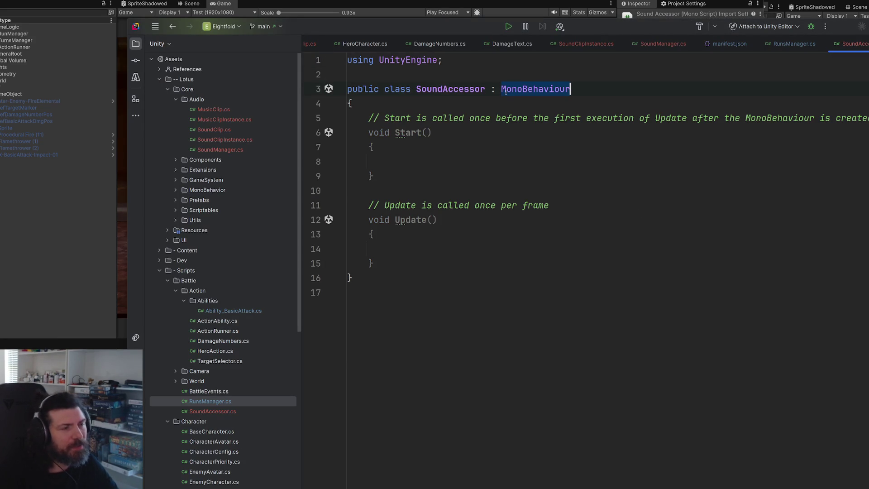
Make SoundAccessor derive from MonoSingleton<SoundAccessor> and delete the Start and Update stubs.
{"action": "type", "text": "monosin"}
{"action": "key", "text": "Return"}
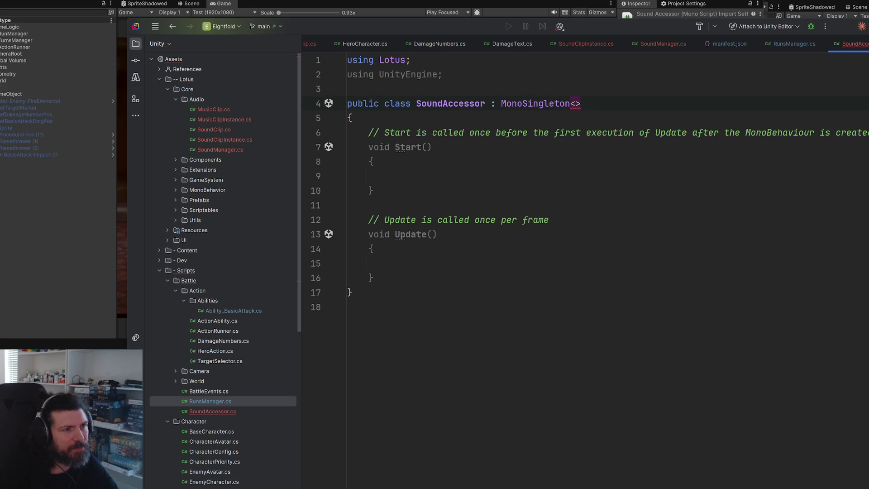
{"action": "type", "text": "sou"}
{"action": "key", "text": "Return"}
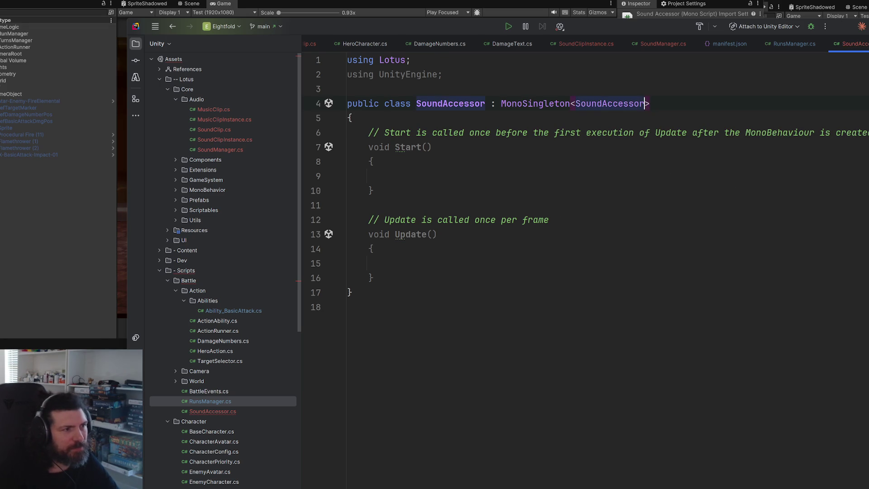
{"action": "left_click_drag", "start_coordinate": [375, 176], "coordinate": [368, 132]}
{"action": "key", "text": "BackSpace"}
Add a 'public SoundClip monsterGrowl;' field and return to Unity.
{"action": "type", "text": "blic sound"}
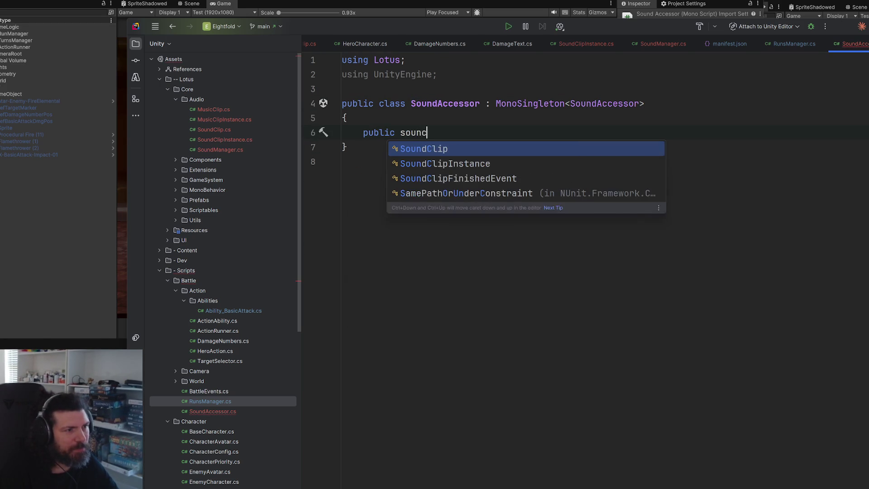
{"action": "key", "text": "Return"}
{"action": "type", "text": "_monsterGrowl"}
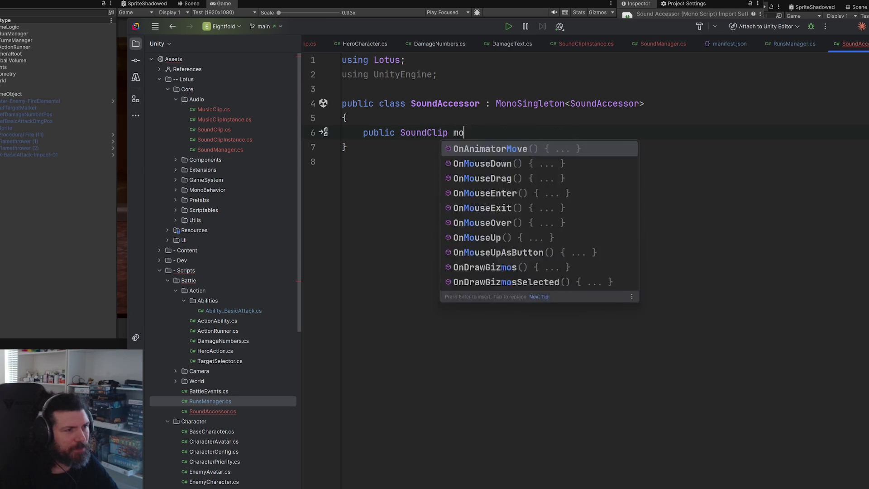
{"action": "type", "text": ";"}
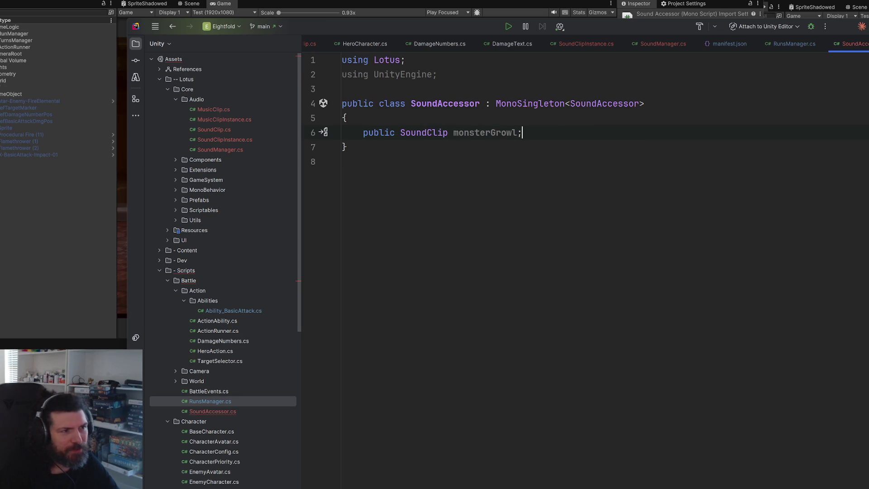
{"action": "key", "text": "alt+Tab"}
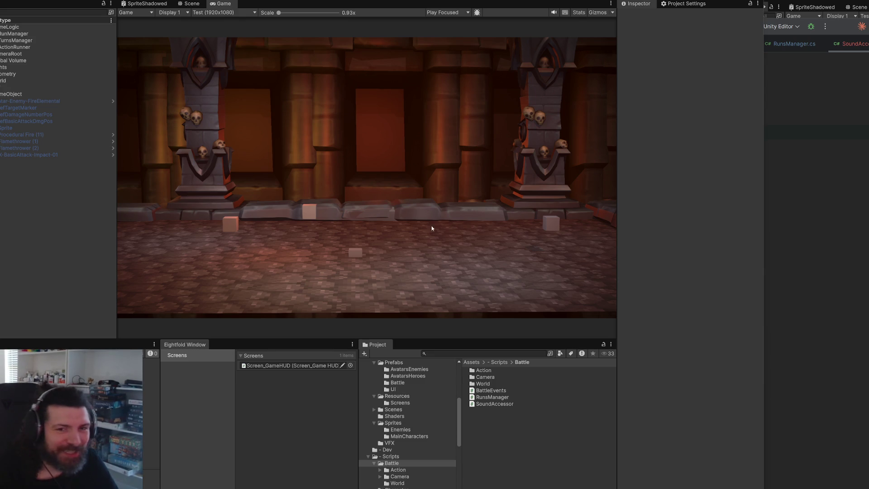
Create an empty GameObject in the Hierarchy named Temp.
{"action": "left_click", "coordinate": [770, 297]}
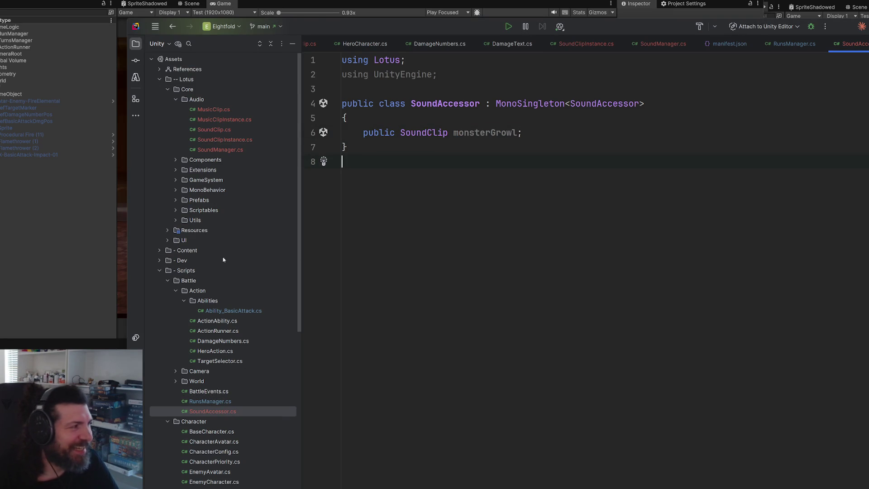
{"action": "left_click", "coordinate": [54, 213]}
{"action": "right_click", "coordinate": [58, 216]}
{"action": "left_click", "coordinate": [106, 331]}
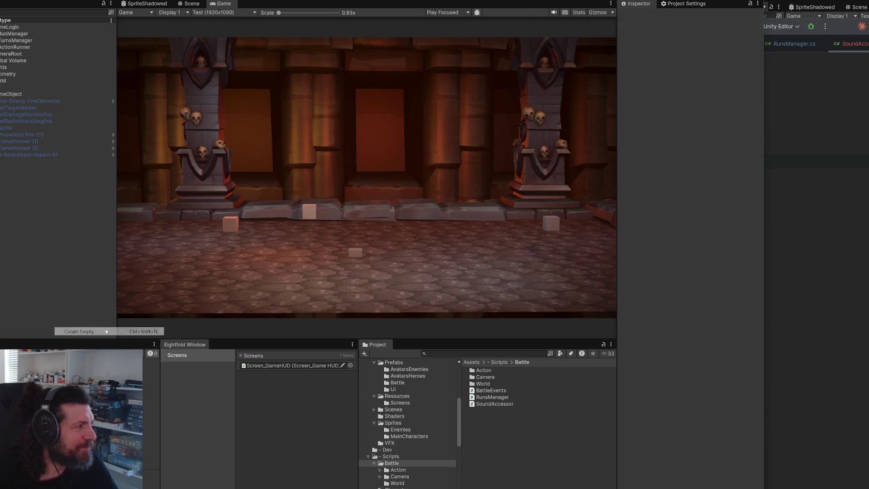
{"action": "type", "text": "Temp"}
{"action": "key", "text": "Return"}
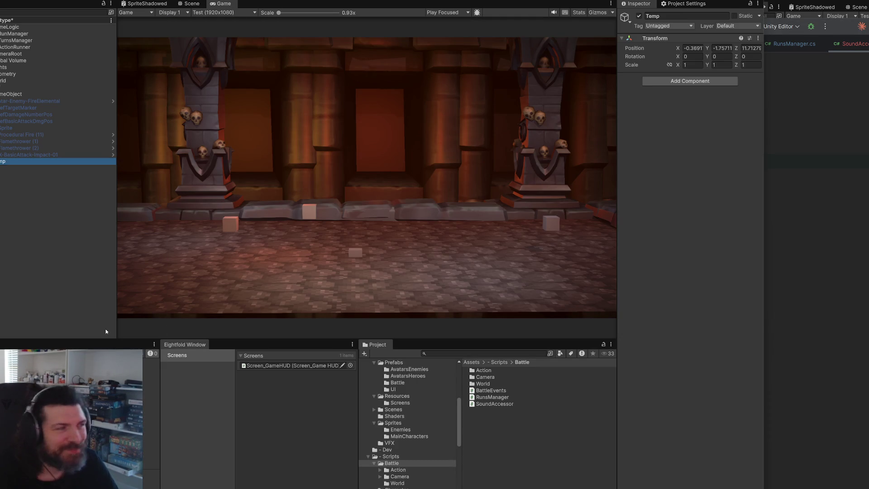
Add a Sound Accessor component to Temp with Monster Growl set to SoundClip_MonsterGrowl.
{"action": "left_click", "coordinate": [673, 82]}
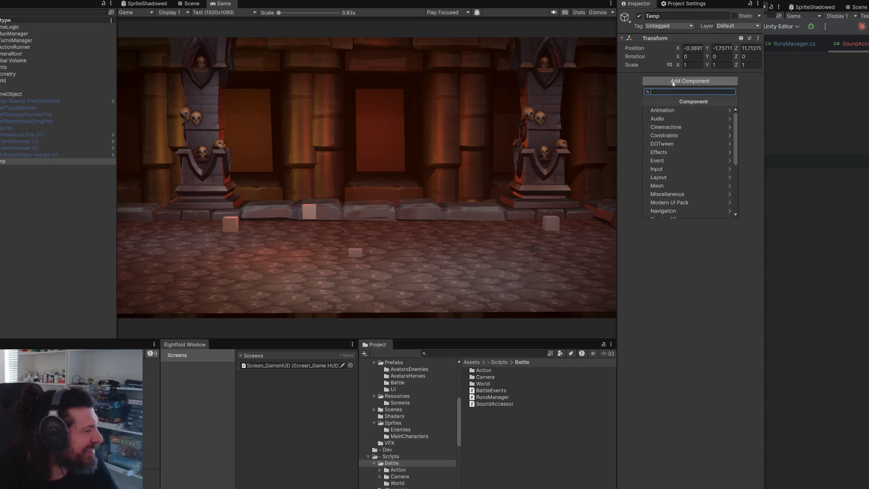
{"action": "type", "text": "sound"}
{"action": "key", "text": "Return"}
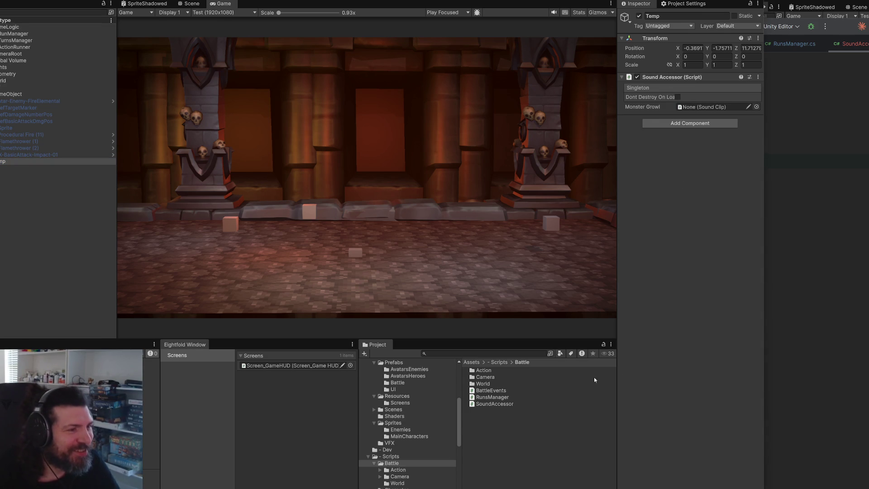
{"action": "left_click", "coordinate": [756, 106]}
{"action": "double_click", "coordinate": [842, 82]}
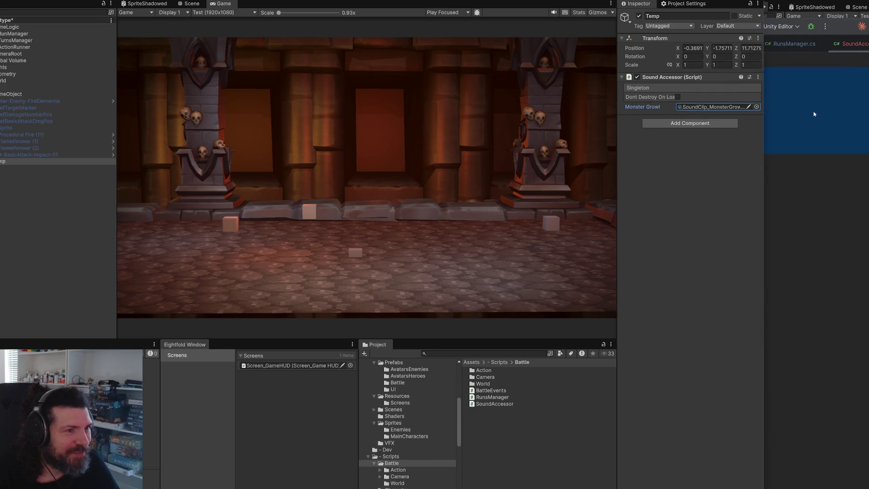
{"action": "key", "text": "alt+Tab"}
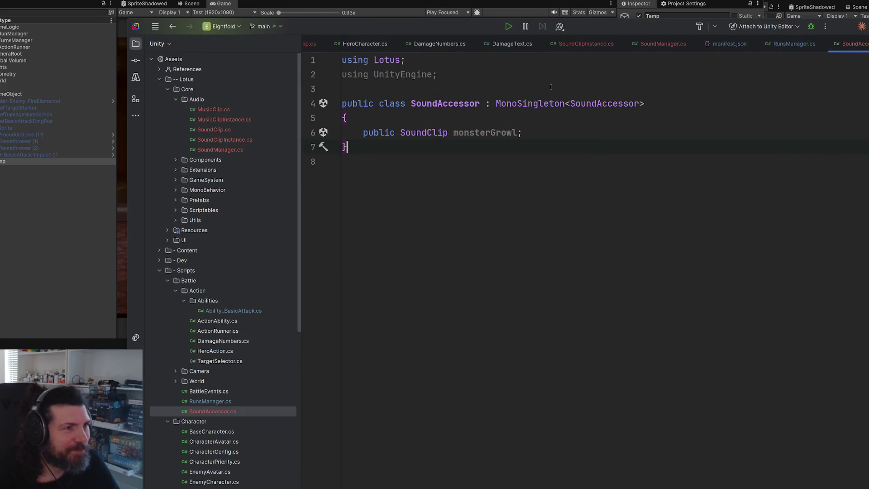
{"action": "left_click", "coordinate": [425, 308]}
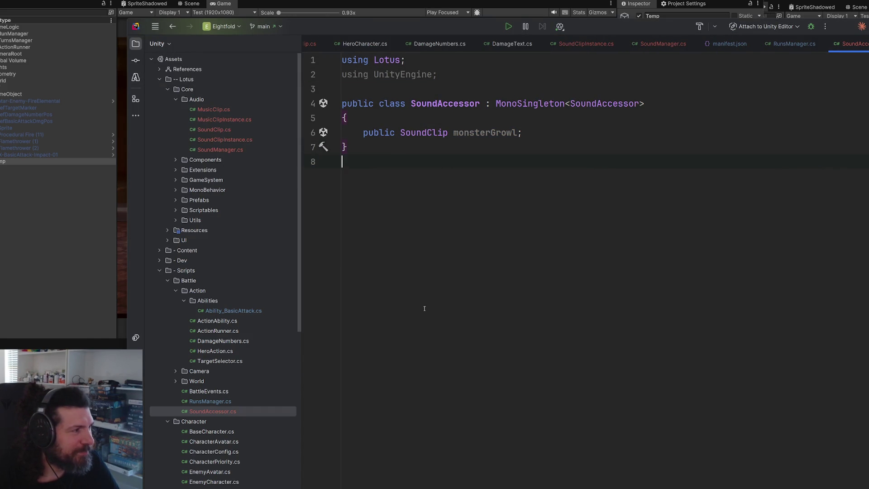
Open EnemyCharacter.cs through Search Everywhere and find the DOShakeScale line.
{"action": "key", "text": "ctrl+t"}
{"action": "type", "text": "enem"}
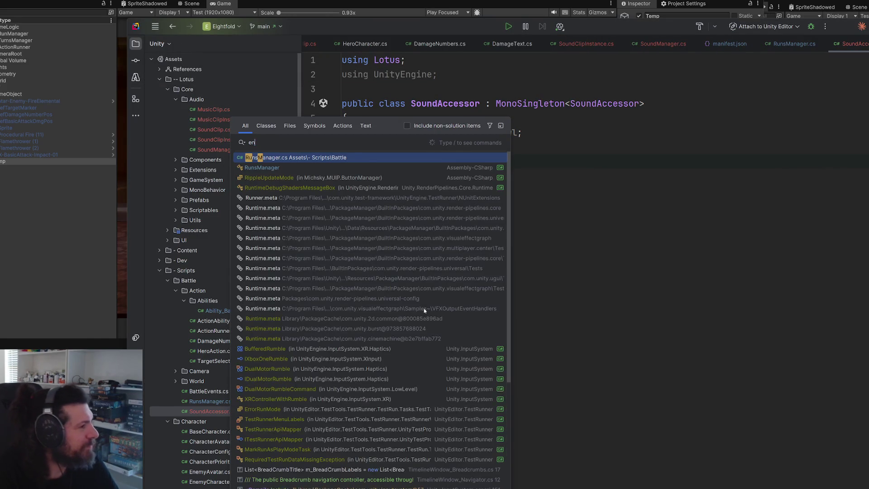
{"action": "key", "text": "Down"}
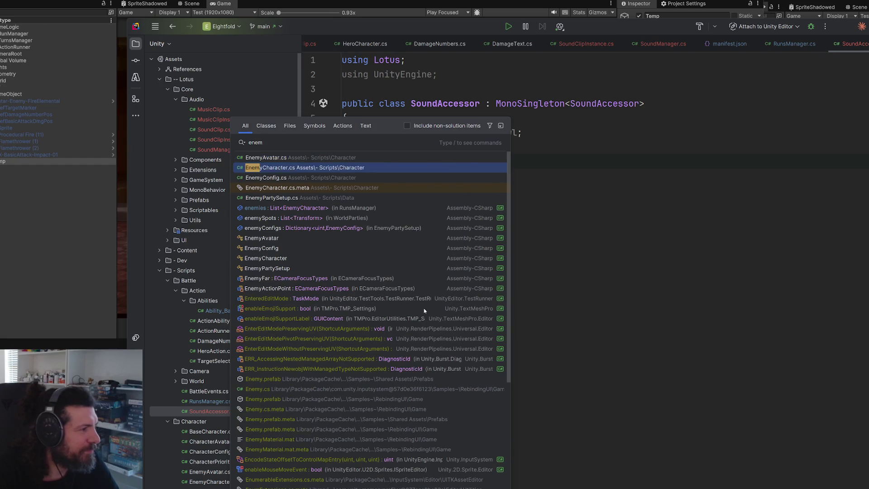
{"action": "key", "text": "Return"}
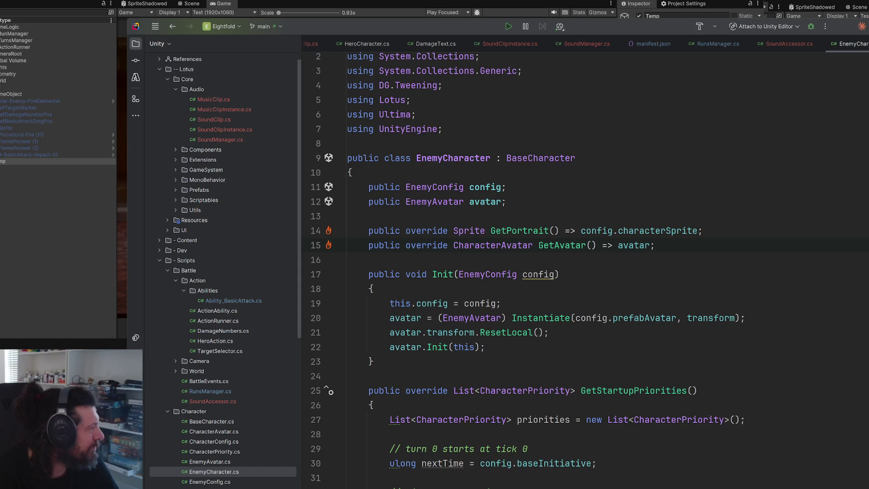
{"action": "scroll", "coordinate": [601, 200], "scroll_direction": "down", "scroll_amount": 15}
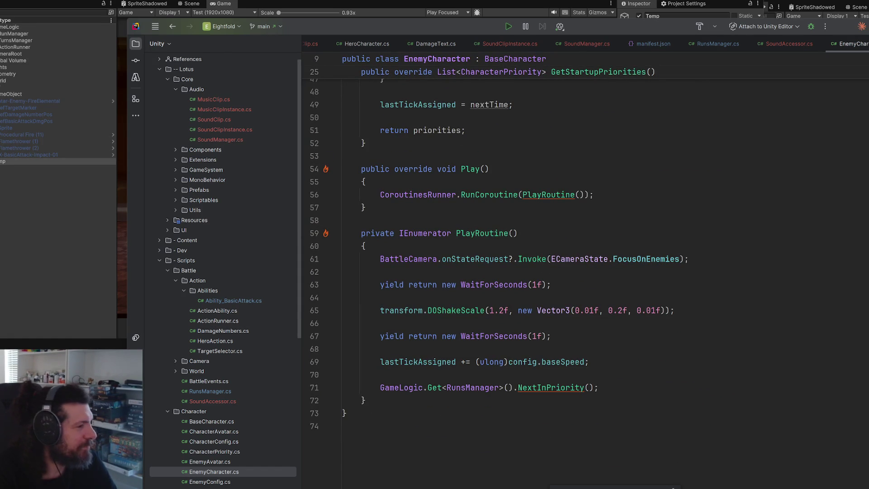
{"action": "scroll", "coordinate": [613, 286], "scroll_direction": "up", "scroll_amount": 3}
{"action": "scroll", "coordinate": [617, 290], "scroll_direction": "down", "scroll_amount": 3}
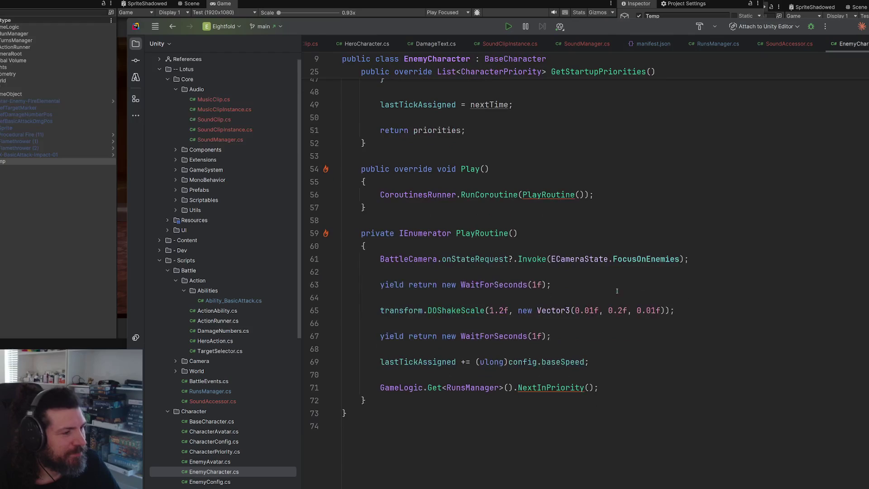
Add SoundManager.I.PlaySound(SoundAccessor.I.monsterGrowl); after the shake line, then go back to Unity.
{"action": "left_click", "coordinate": [680, 309]}
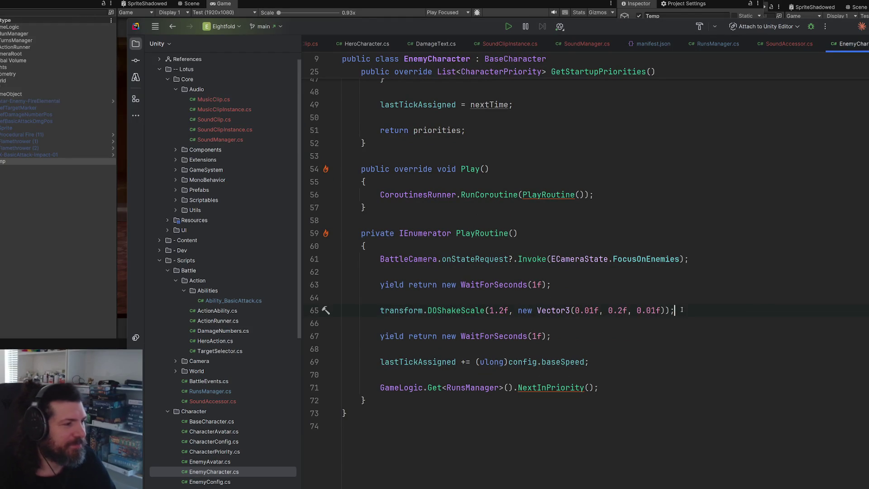
{"action": "key", "text": "Return"}
{"action": "key", "text": "Return"}
{"action": "type", "text": "SoundManager.I.pl"}
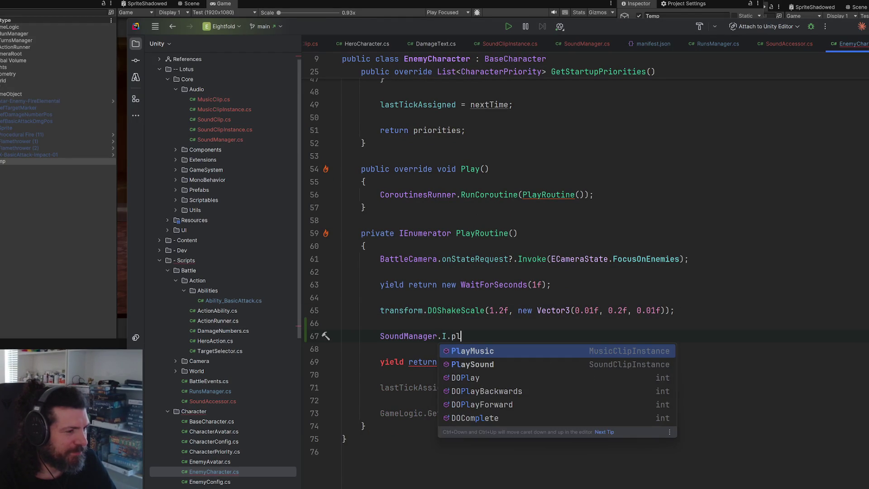
{"action": "key", "text": "Down"}
{"action": "key", "text": "Return"}
{"action": "type", "text": "soua"}
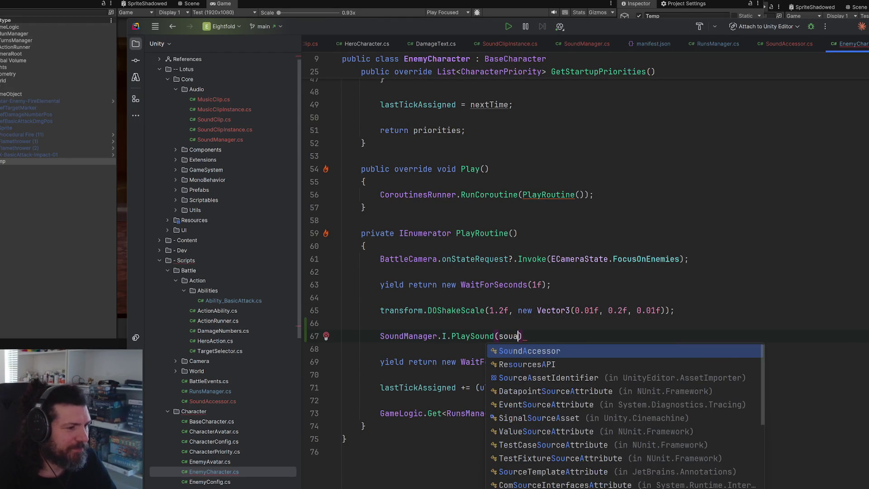
{"action": "key", "text": "Return"}
{"action": "type", "text": ".I."}
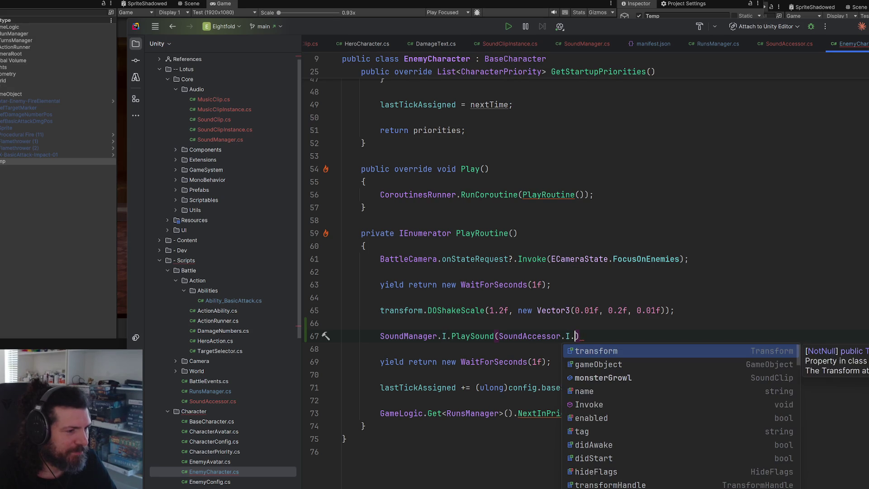
{"action": "type", "text": "mo"}
{"action": "key", "text": "Return"}
{"action": "type", "text": ";"}
{"action": "key", "text": "alt+Tab"}
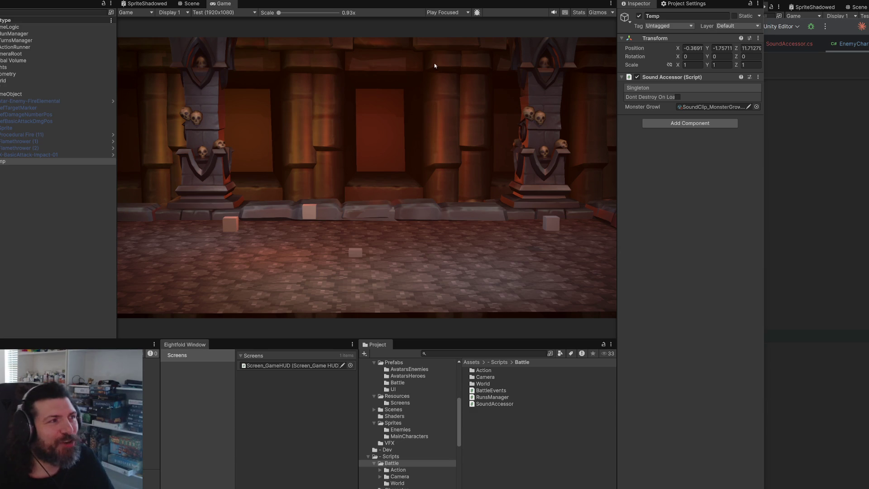
Enter Play mode and have the first hero basic-attack the fire elemental.
{"action": "left_click", "coordinate": [647, 243]}
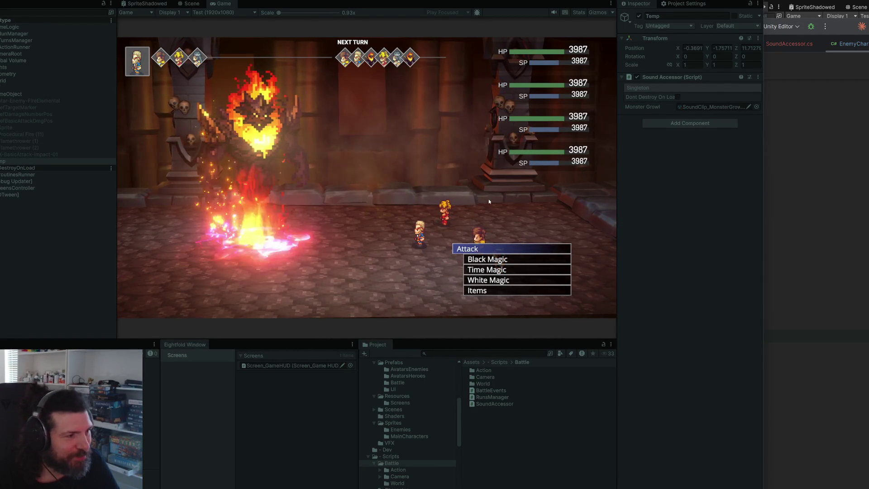
{"action": "key", "text": "Down"}
{"action": "key", "text": "Up"}
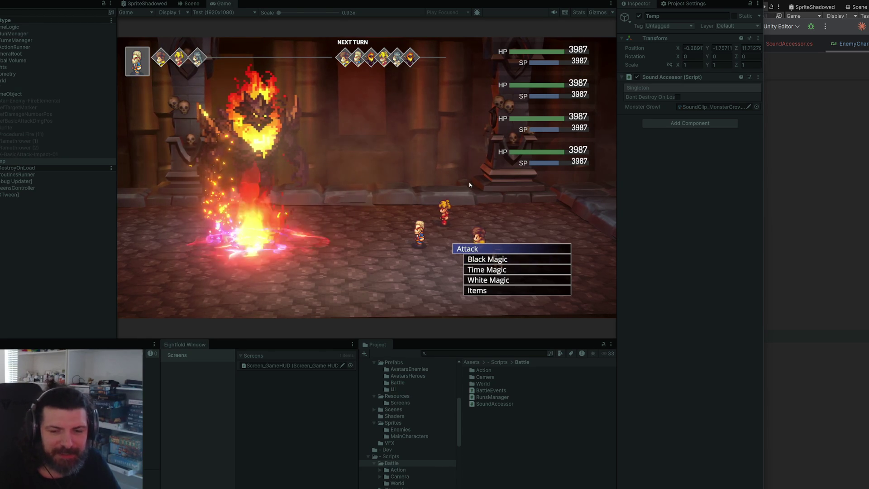
{"action": "key", "text": "Return"}
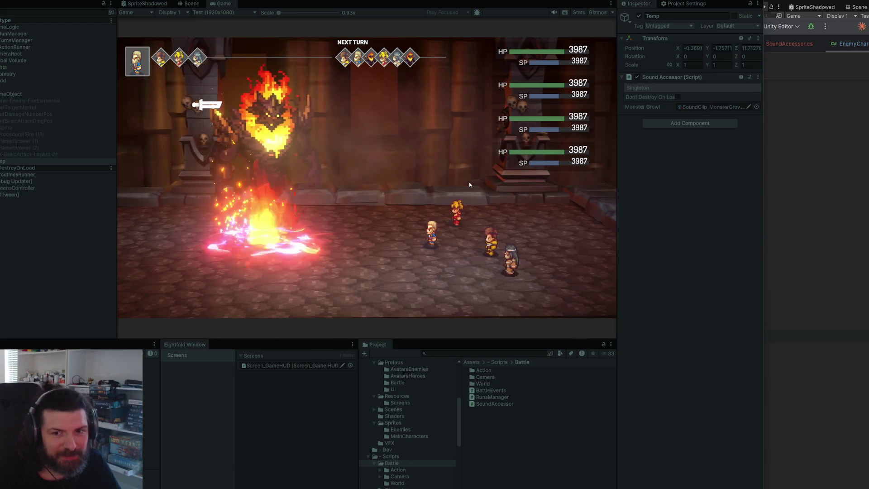
{"action": "key", "text": "Return"}
{"action": "key", "text": "Return"}
{"action": "key", "text": "Return"}
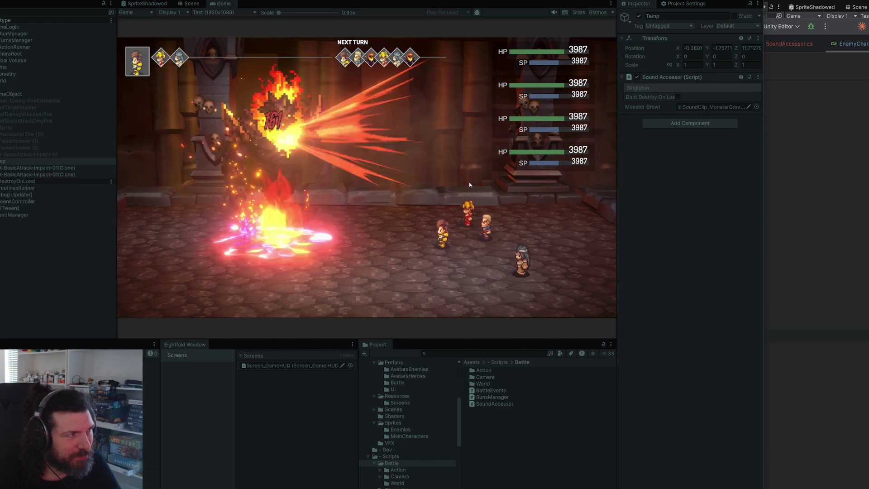
Have the brown-haired, blonde and grey-haired heroes attack the fire elemental, then switch to Rider.
{"action": "key", "text": "Return"}
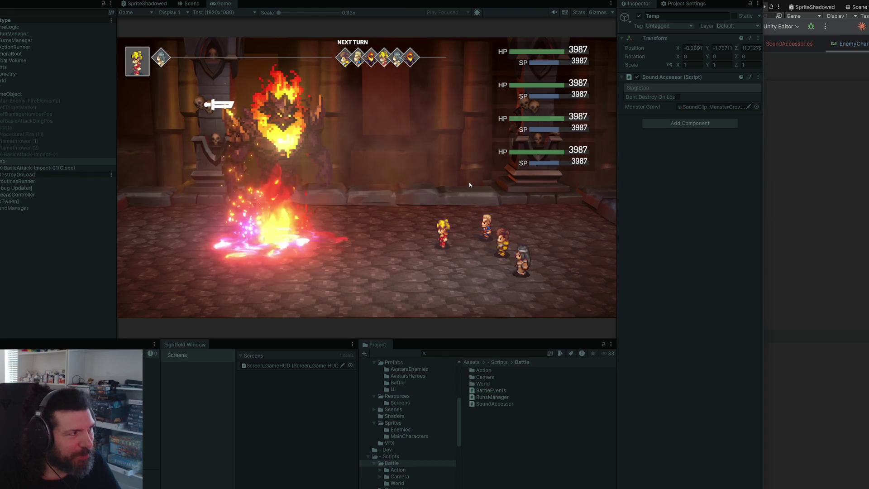
{"action": "key", "text": "Return"}
{"action": "key", "text": "Return"}
{"action": "key", "text": "Return"}
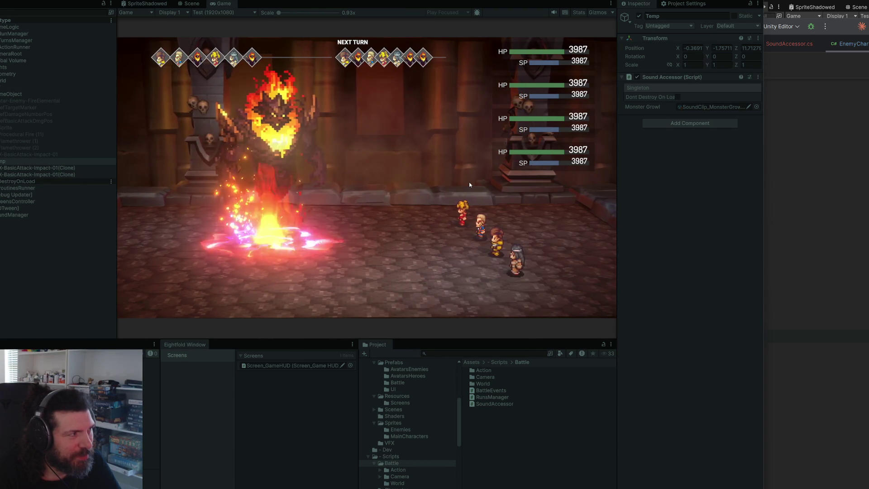
{"action": "key", "text": "Return"}
{"action": "key", "text": "Return"}
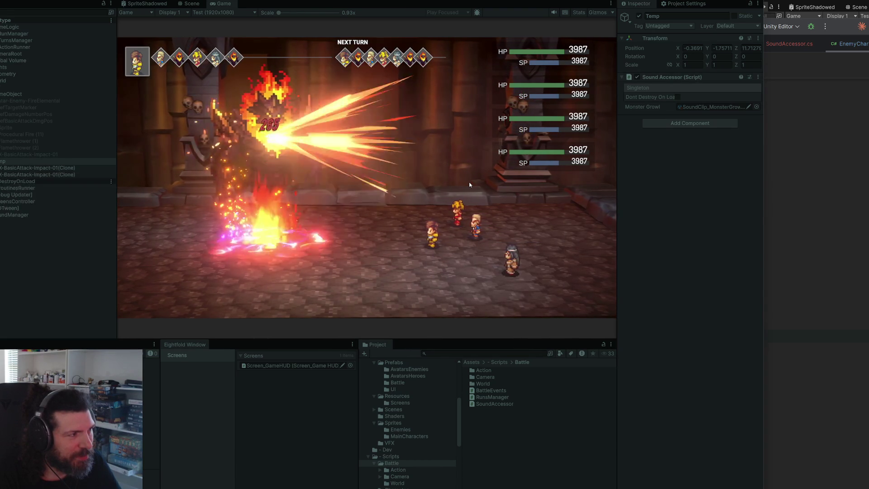
{"action": "key", "text": "Return"}
{"action": "key", "text": "Return"}
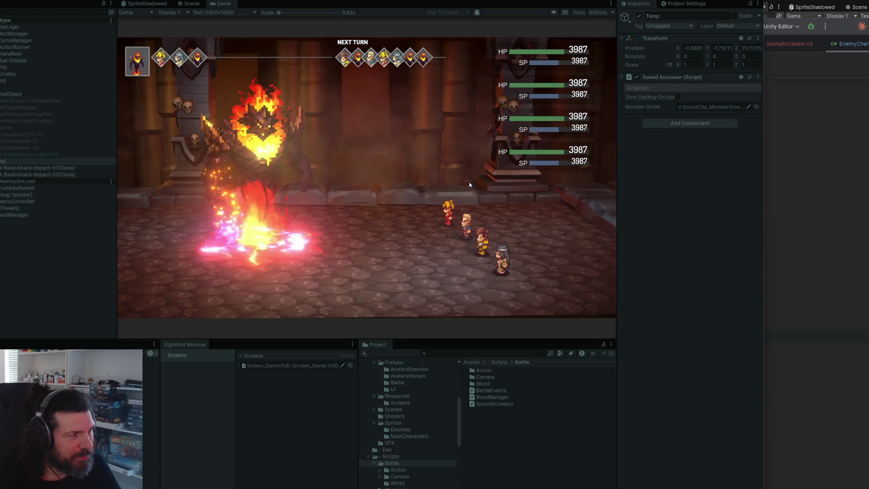
{"action": "key", "text": "Return"}
{"action": "key", "text": "Return"}
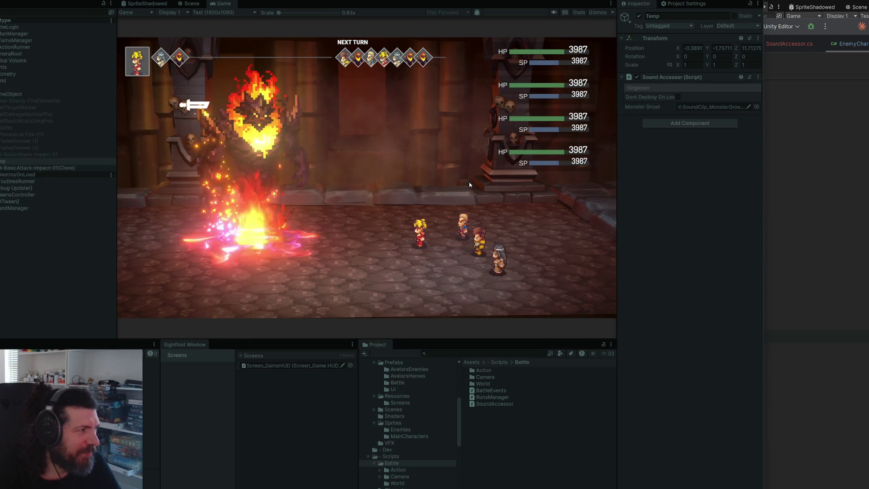
{"action": "key", "text": "Return"}
{"action": "key", "text": "Return"}
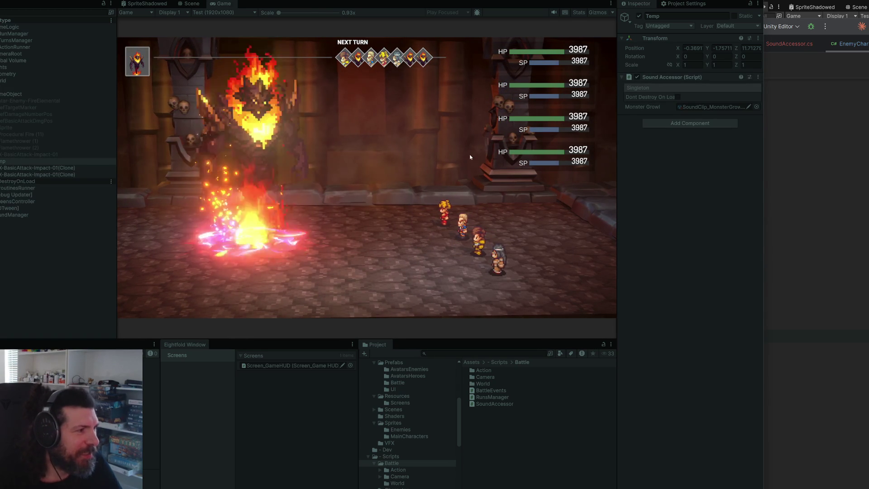
{"action": "key", "text": "alt+Tab"}
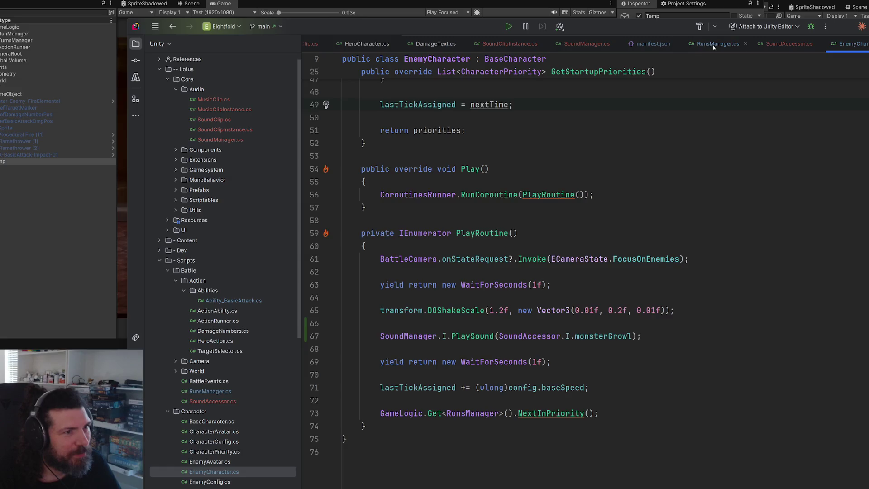
Uncomment the PlayMusic(clipMusic) call on line 40 of RunsManager.cs and return to Unity.
{"action": "left_click", "coordinate": [210, 391]}
{"action": "left_click", "coordinate": [584, 202]}
{"action": "key", "text": "ctrl+slash"}
{"action": "key", "text": "alt+Tab"}
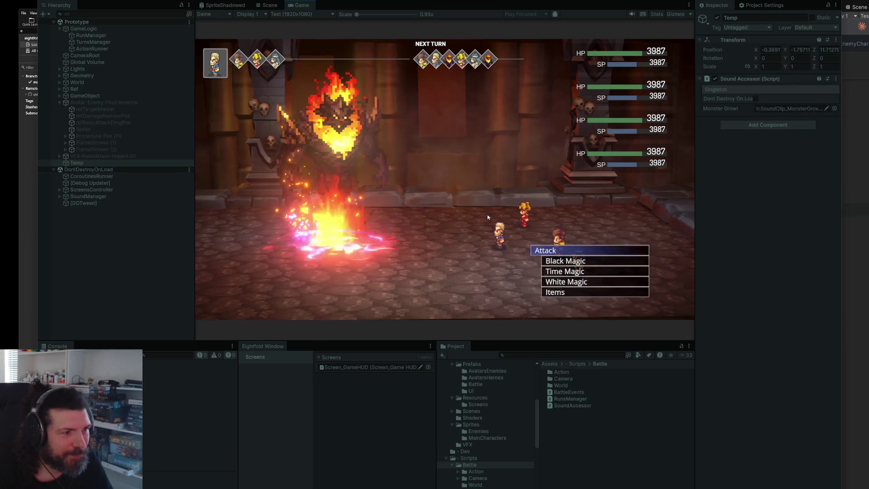
Have the first heroes each choose Attack and hit the fire elemental.
{"action": "key", "text": "Return"}
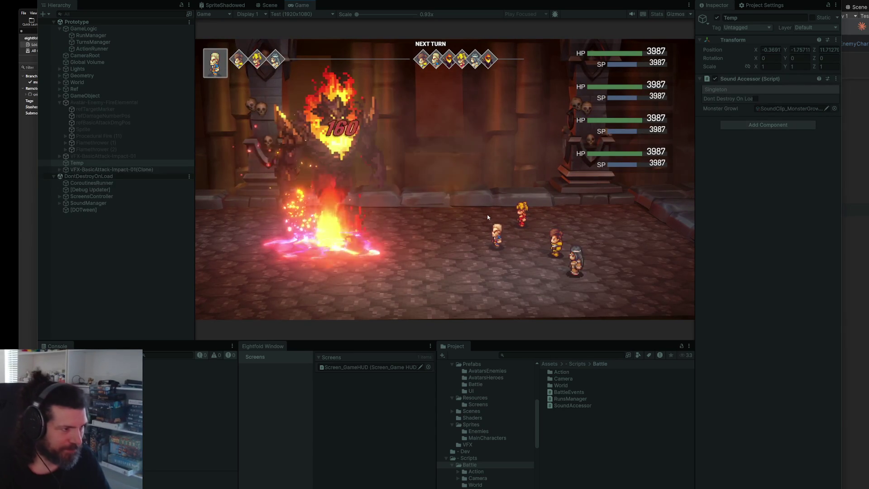
{"action": "key", "text": "Return"}
{"action": "key", "text": "Return"}
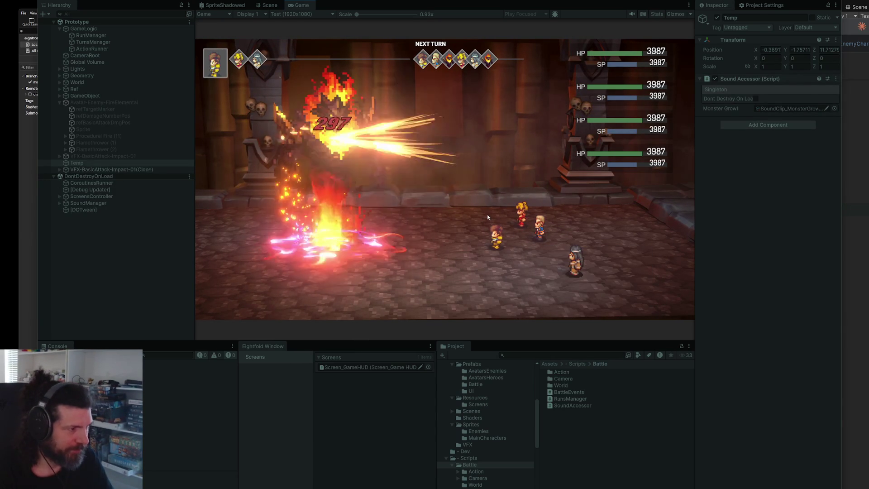
{"action": "key", "text": "Down"}
{"action": "key", "text": "Down"}
{"action": "key", "text": "Return"}
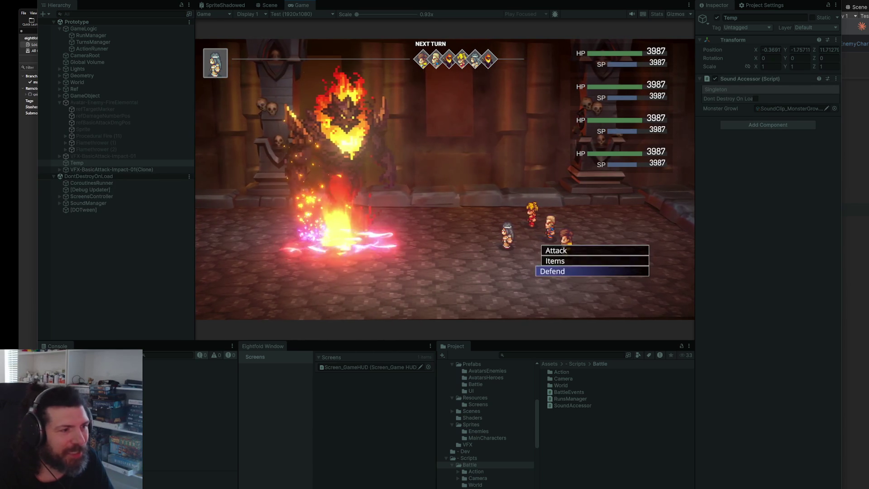
{"action": "key", "text": "Return"}
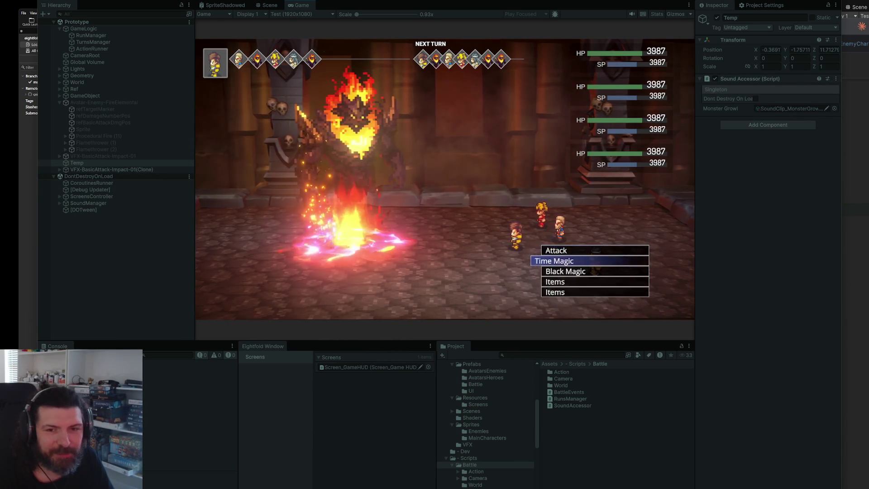
{"action": "key", "text": "Return"}
{"action": "key", "text": "Return"}
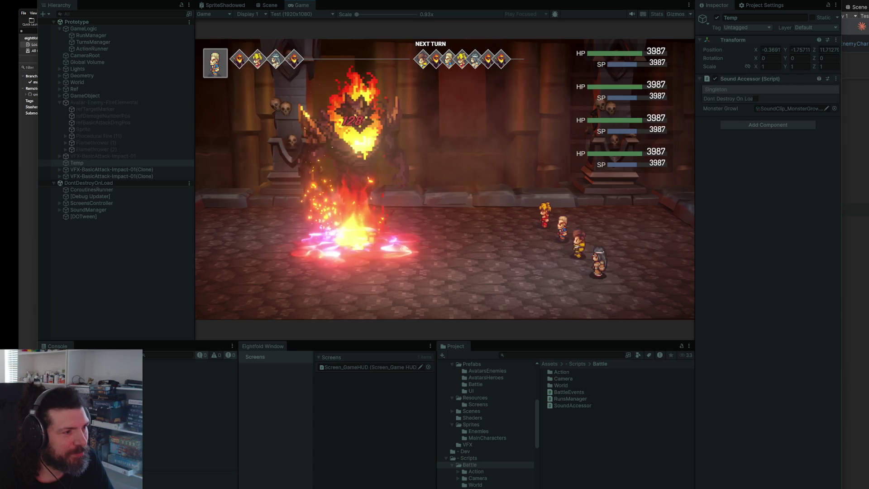
{"action": "key", "text": "Return"}
{"action": "key", "text": "Return"}
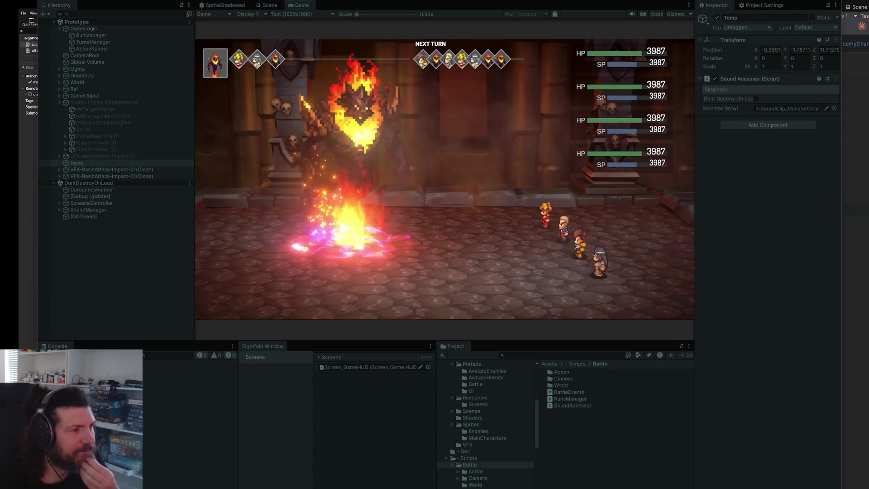
Attack with the blonde and final heroes, stop the playtest, and select CameraRoot.
{"action": "key", "text": "Return"}
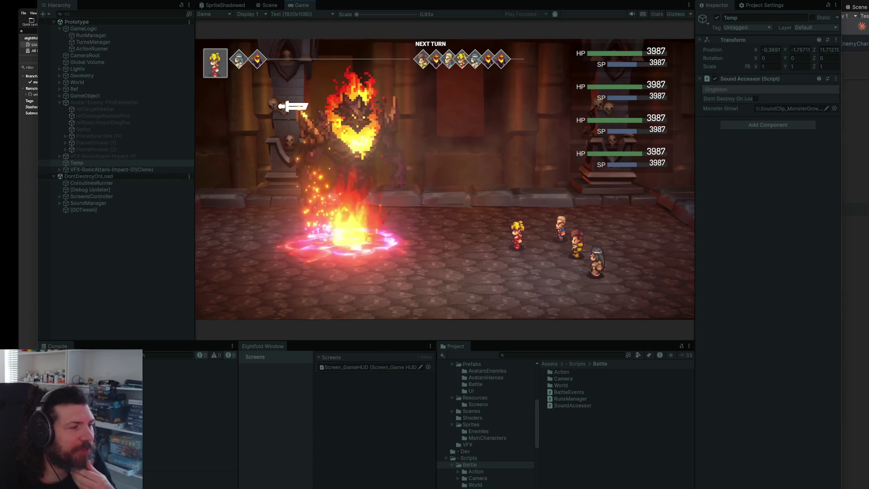
{"action": "key", "text": "Return"}
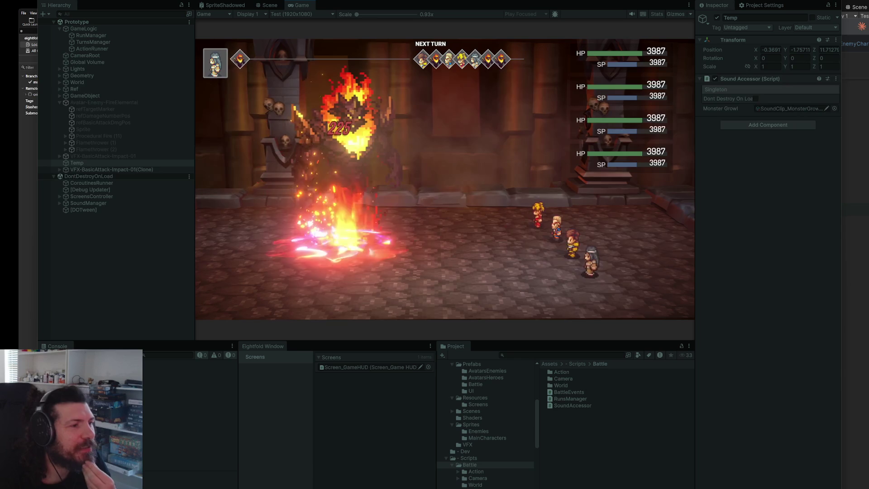
{"action": "key", "text": "Return"}
{"action": "key", "text": "Return"}
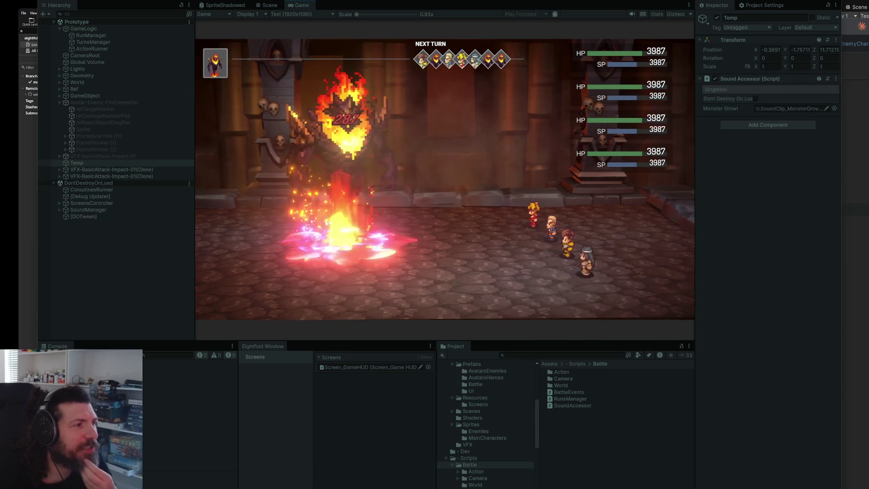
{"action": "key", "text": "ctrl+p"}
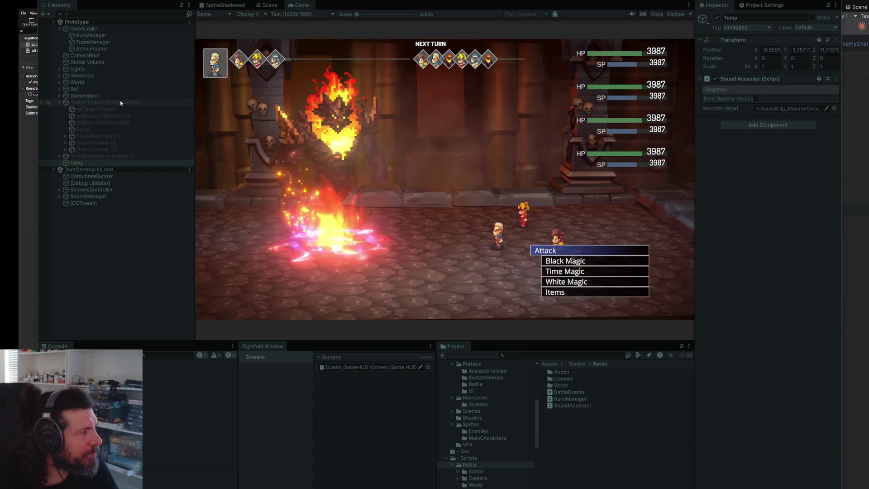
{"action": "left_click", "coordinate": [100, 56]}
Widen the Inspector and apply the Focus On Enemies state on CameraRoot's Battle Camera.
{"action": "scroll", "coordinate": [787, 337], "scroll_direction": "down", "scroll_amount": 5}
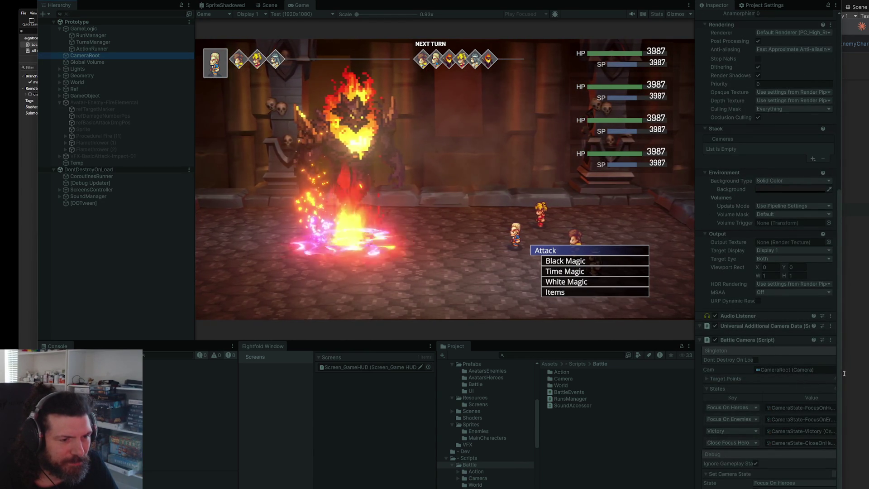
{"action": "left_click_drag", "start_coordinate": [845, 374], "coordinate": [854, 398]}
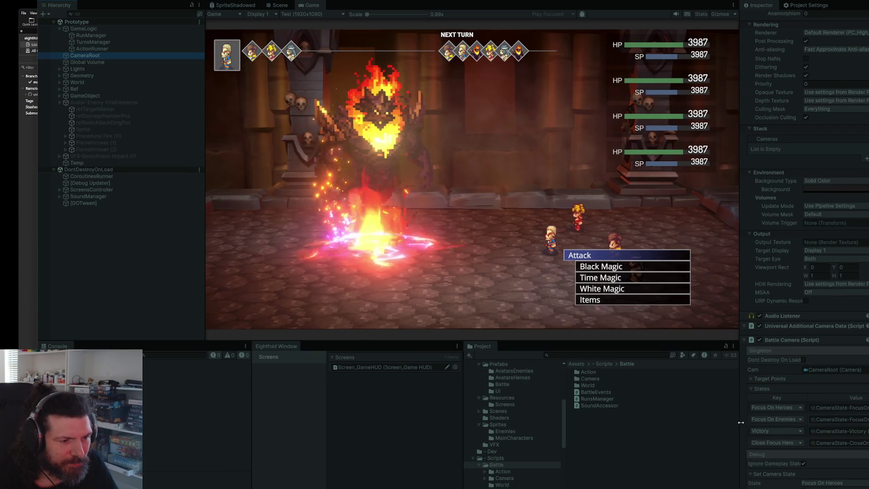
{"action": "left_click_drag", "start_coordinate": [741, 423], "coordinate": [701, 423]}
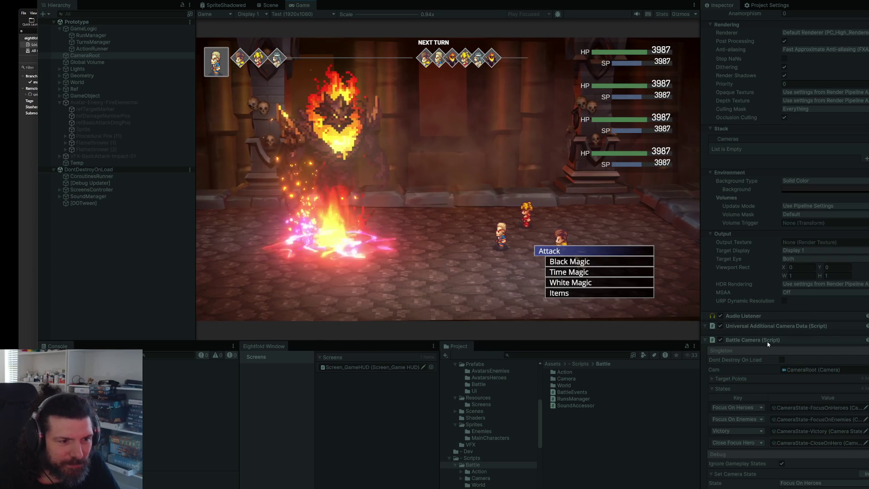
{"action": "left_click", "coordinate": [719, 388]}
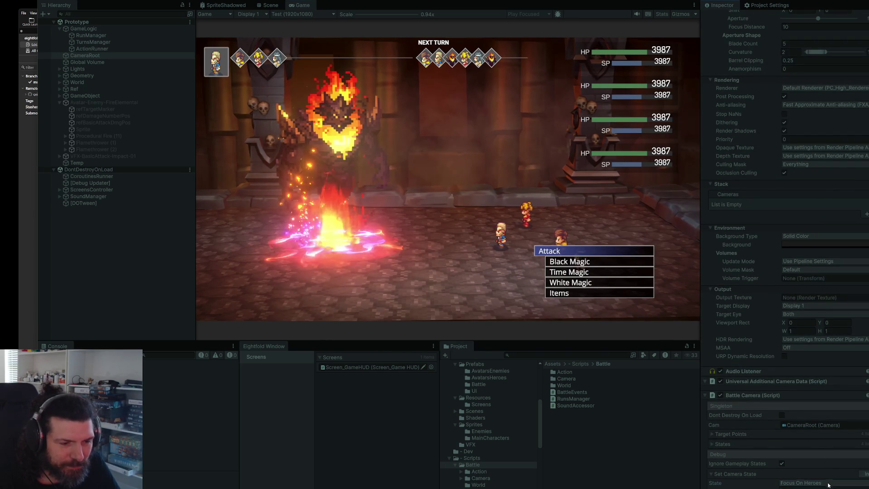
{"action": "left_click", "coordinate": [866, 474]}
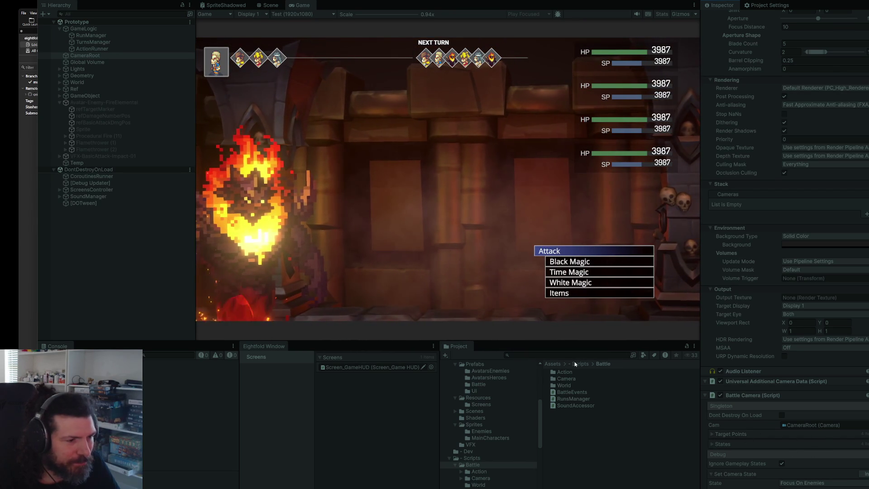
{"action": "scroll", "coordinate": [519, 401], "scroll_direction": "up", "scroll_amount": 10}
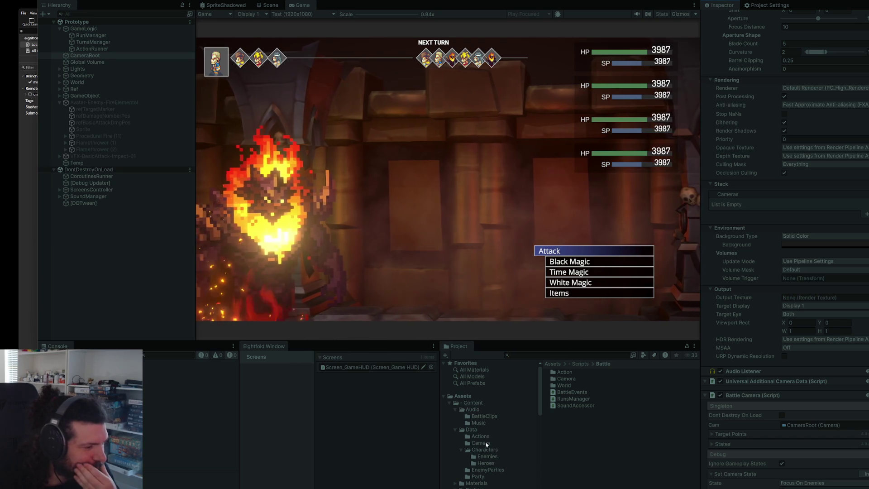
{"action": "scroll", "coordinate": [488, 440], "scroll_direction": "down", "scroll_amount": 2}
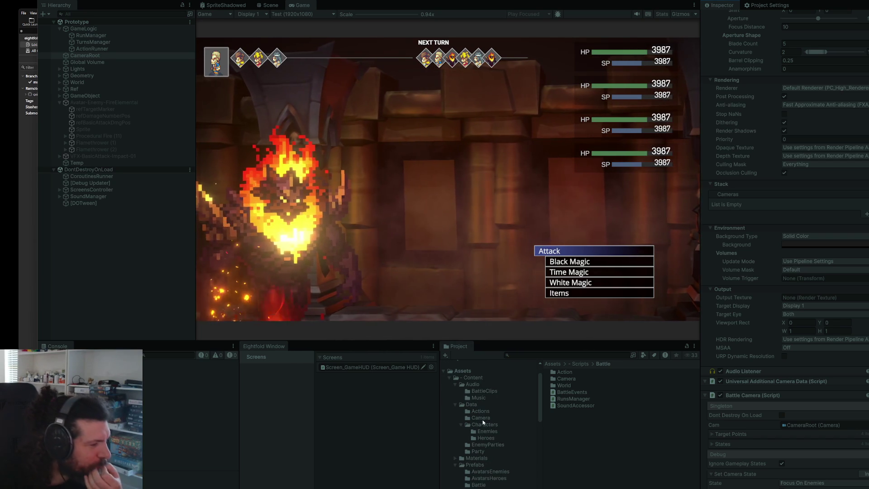
In the Camera data folder, compare the CameraState-FocusOnEnemies and CameraState-FocusOnHeroes assets' Base Position settings.
{"action": "left_click", "coordinate": [476, 417]}
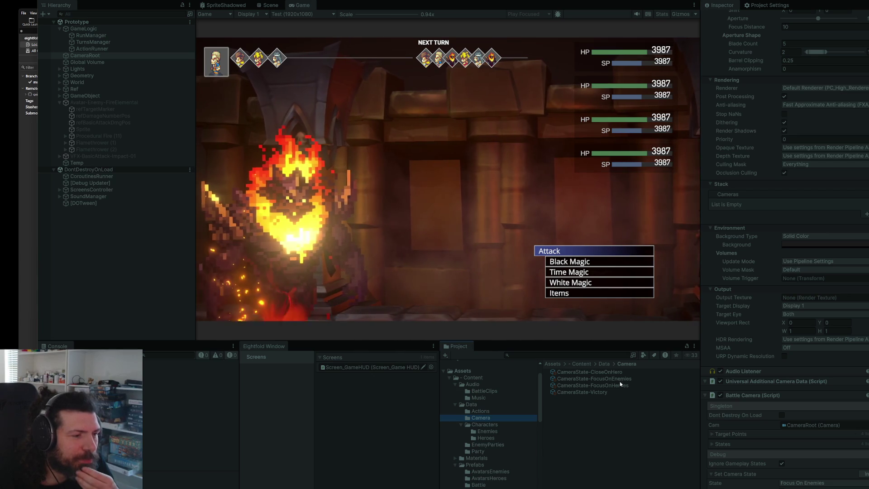
{"action": "left_click", "coordinate": [620, 379]}
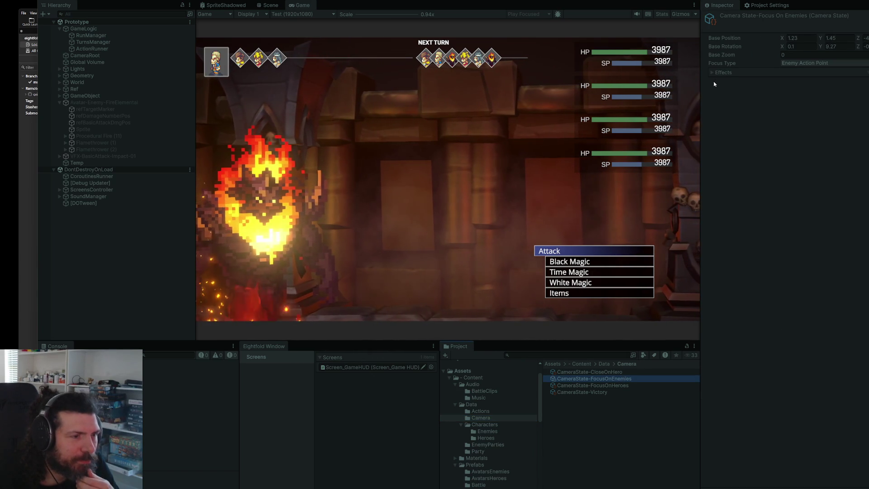
{"action": "left_click", "coordinate": [619, 386]}
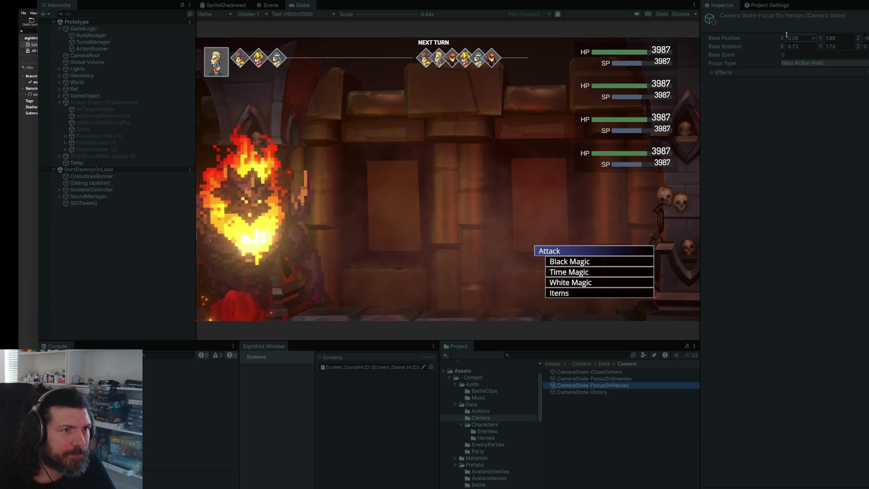
{"action": "right_click", "coordinate": [755, 36]}
{"action": "right_click", "coordinate": [735, 39]}
{"action": "left_click", "coordinate": [745, 176]}
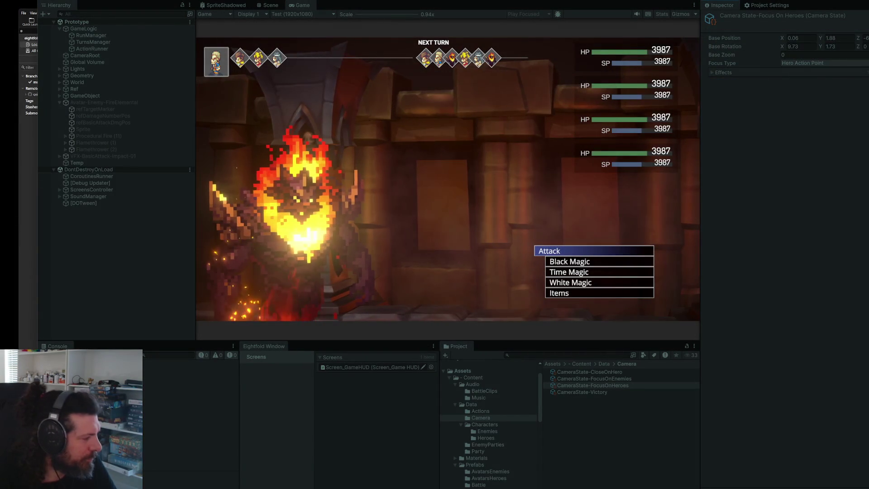
Paste the camera-state screenshot into Figma's DESIGN STUFF file as image 6, then reselect CameraState-FocusOnEnemies in Unity.
{"action": "key", "text": "alt+Tab"}
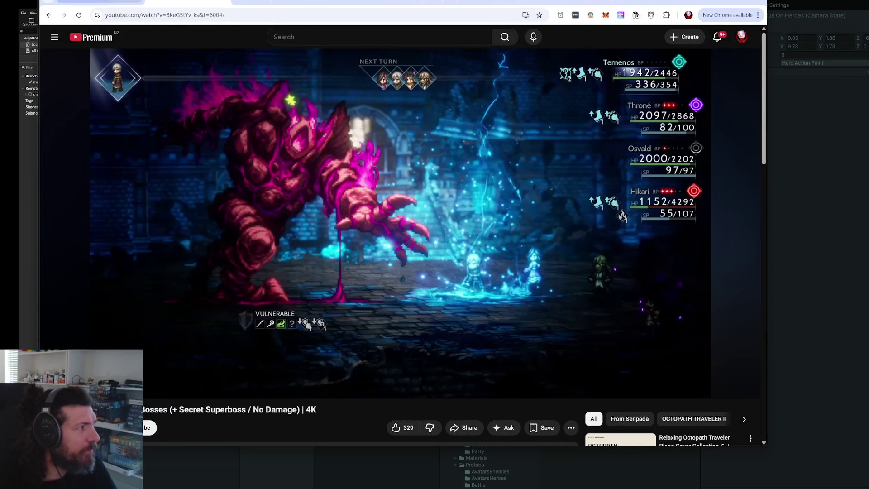
{"action": "left_click", "coordinate": [95, 3]}
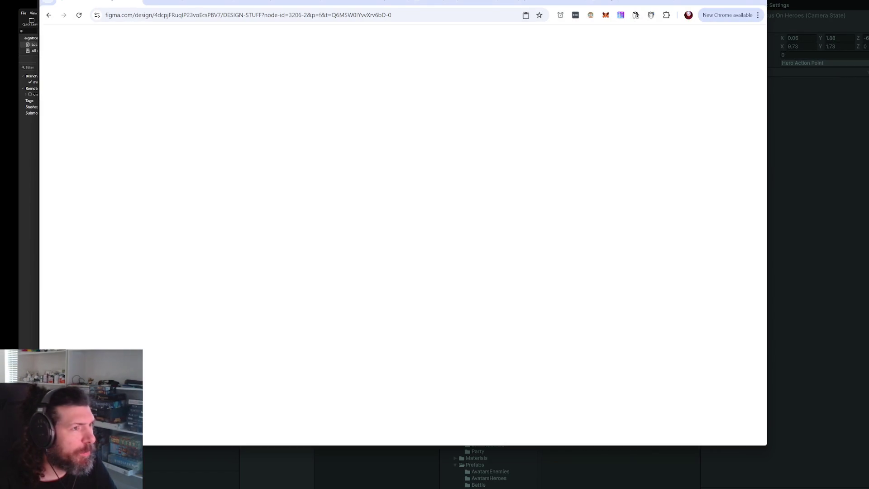
{"action": "key", "text": "super+Right"}
{"action": "key", "text": "Escape"}
{"action": "key", "text": "ctrl+v"}
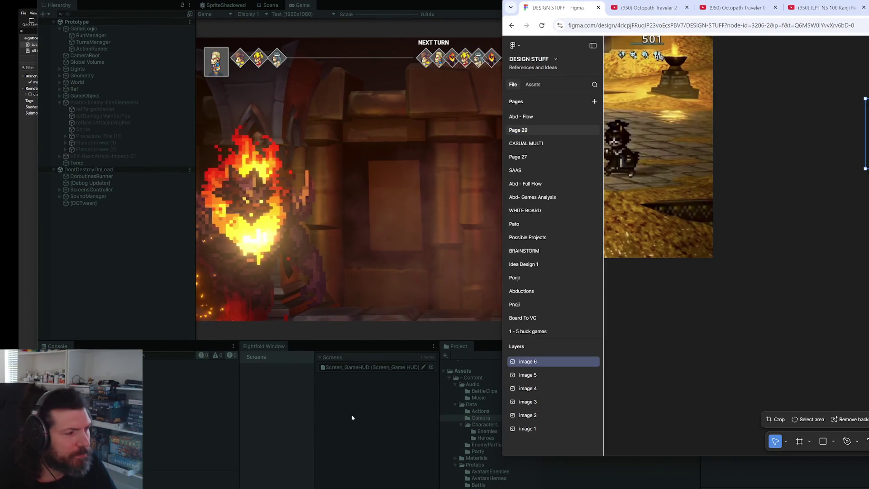
{"action": "left_click", "coordinate": [352, 417]}
{"action": "left_click", "coordinate": [614, 379]}
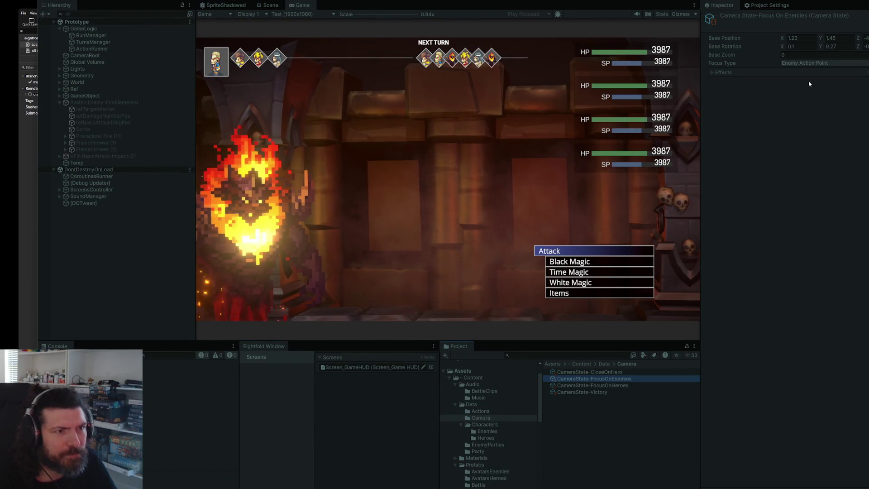
Edit FocusOnEnemies' Base Position and Base Rotation X (9.7), keeping Enemy Action Point as focus type.
{"action": "double_click", "coordinate": [801, 38]}
{"action": "type", "text": "0."}
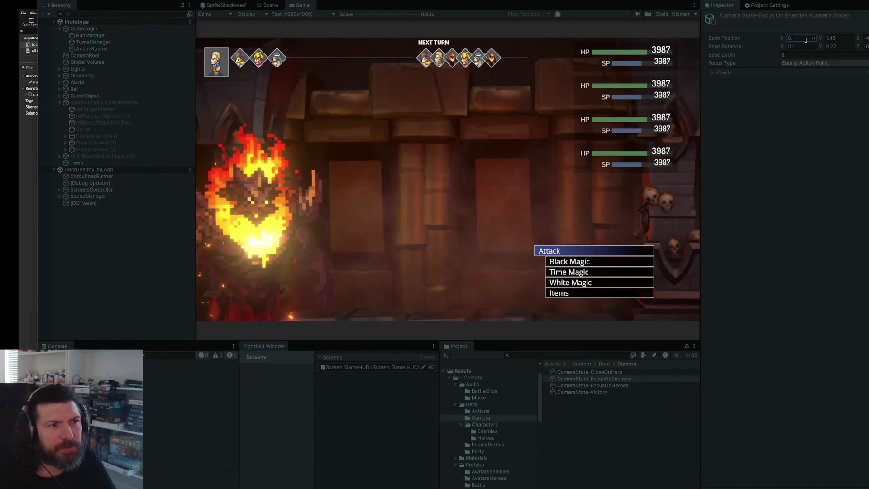
{"action": "type", "text": "061.88"}
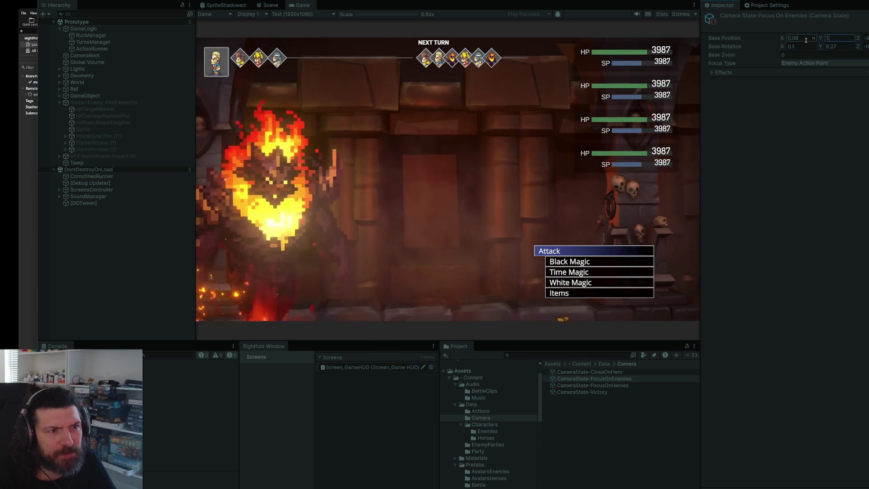
{"action": "key", "text": "Tab"}
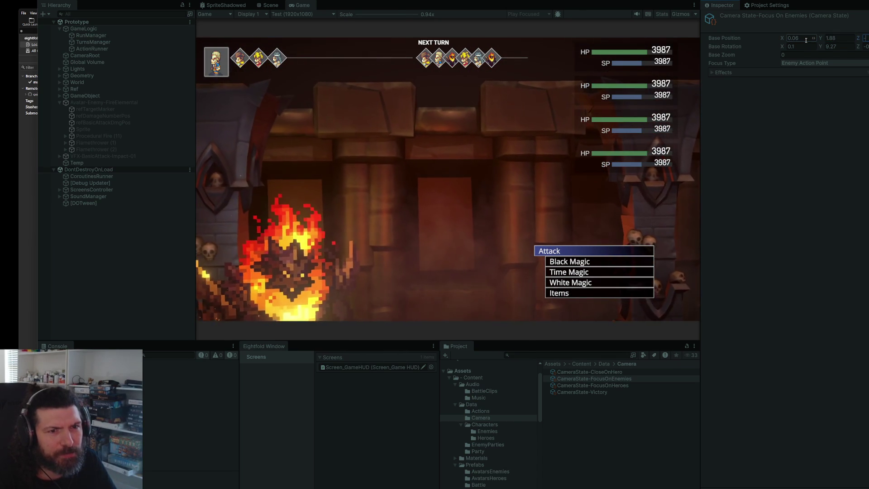
{"action": "type", "text": "-6"}
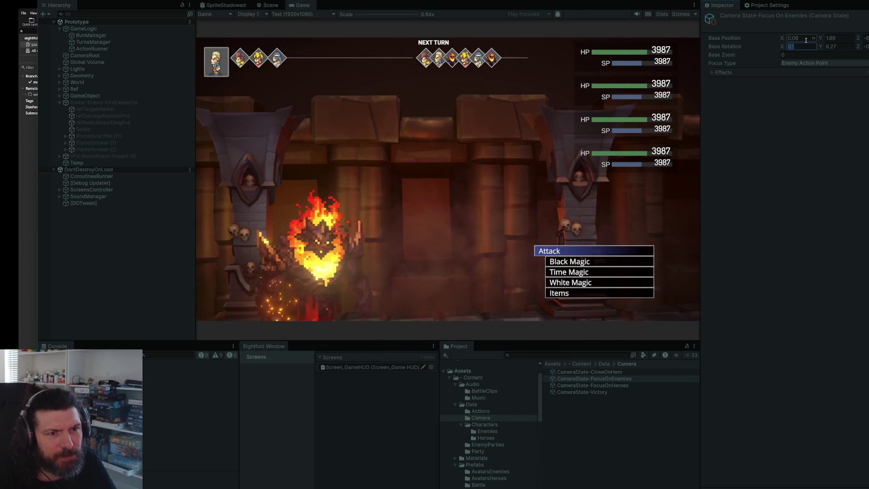
{"action": "type", "text": "9.7"}
{"action": "key", "text": "Tab"}
{"action": "type", "text": "1"}
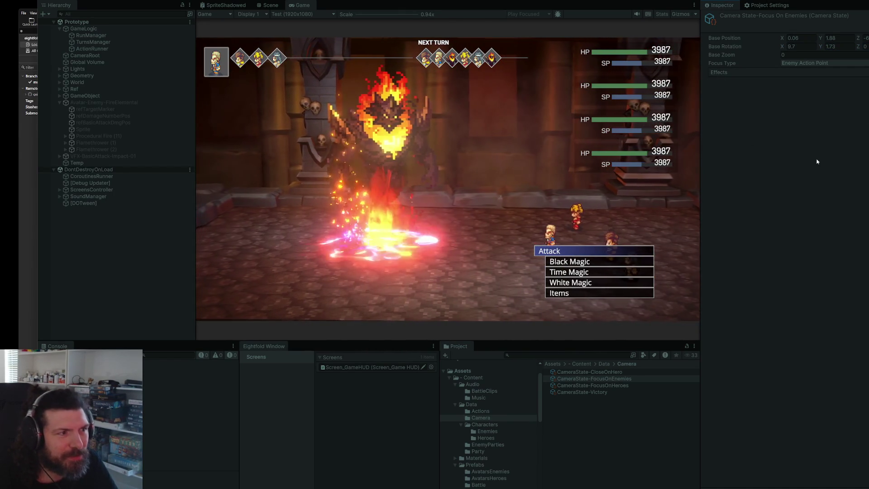
{"action": "left_click", "coordinate": [803, 66]}
{"action": "left_click", "coordinate": [789, 120]}
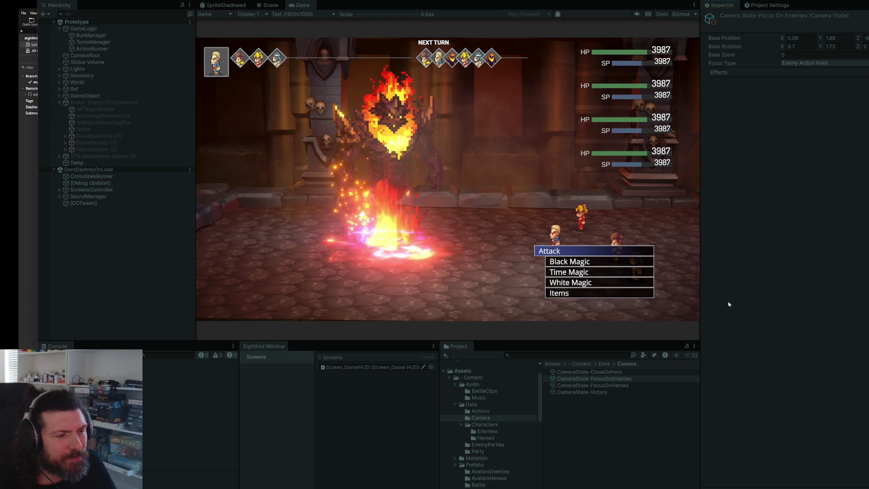
Tune Base Rotation Y until it settles at 5, then stop Play mode.
{"action": "mouse_move", "coordinate": [822, 45]}
{"action": "left_mouse_down"}
{"action": "mouse_move", "coordinate": [784, 56]}
{"action": "mouse_move", "coordinate": [803, 40]}
{"action": "mouse_move", "coordinate": [794, 46]}
{"action": "mouse_move", "coordinate": [851, 46]}
{"action": "left_mouse_up"}
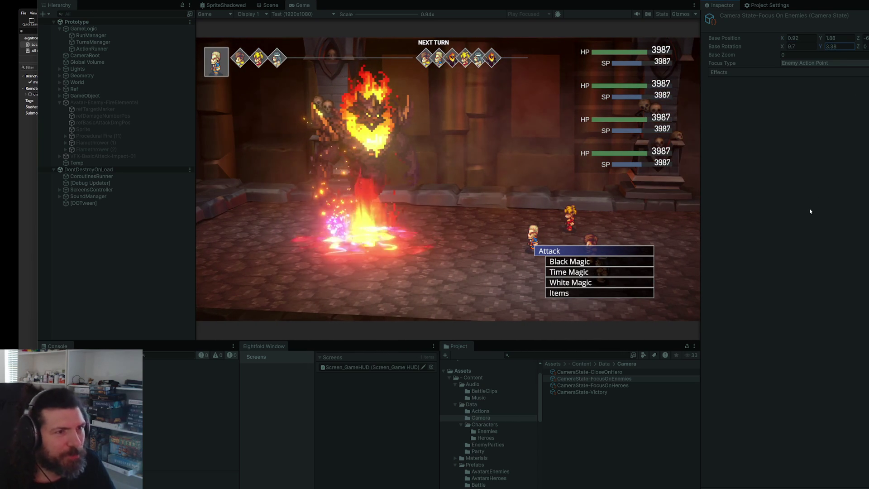
{"action": "left_click", "coordinate": [838, 47]}
{"action": "type", "text": "3.5"}
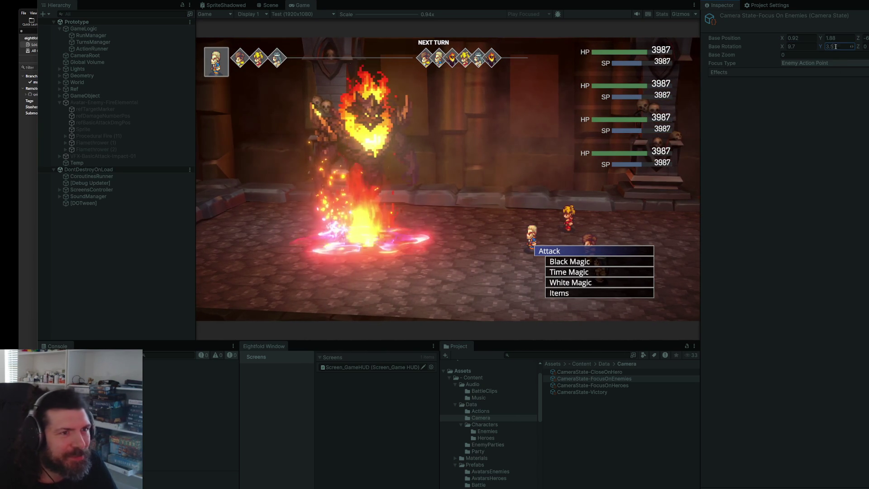
{"action": "left_click_drag", "start_coordinate": [823, 46], "coordinate": [837, 48]}
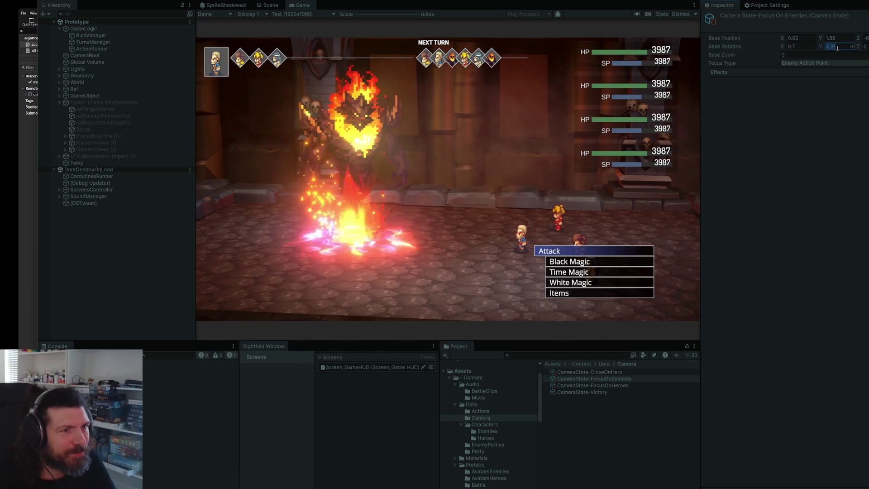
{"action": "type", "text": "5"}
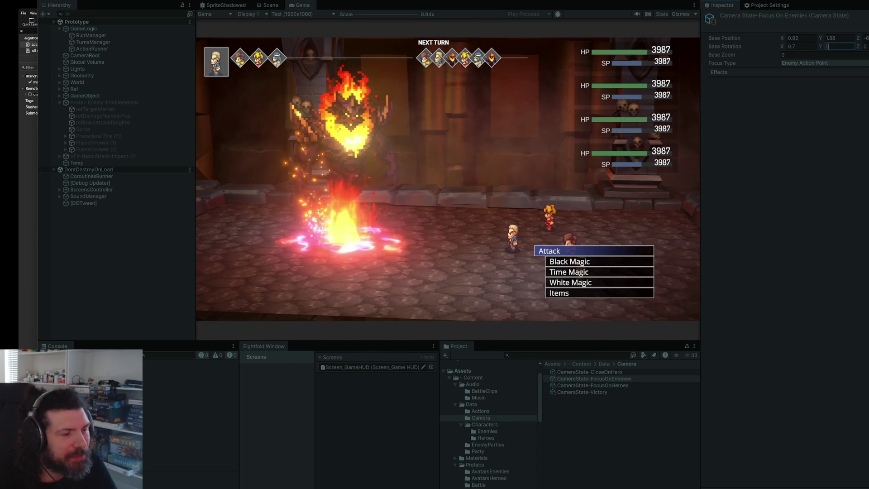
{"action": "key", "text": "ctrl+p"}
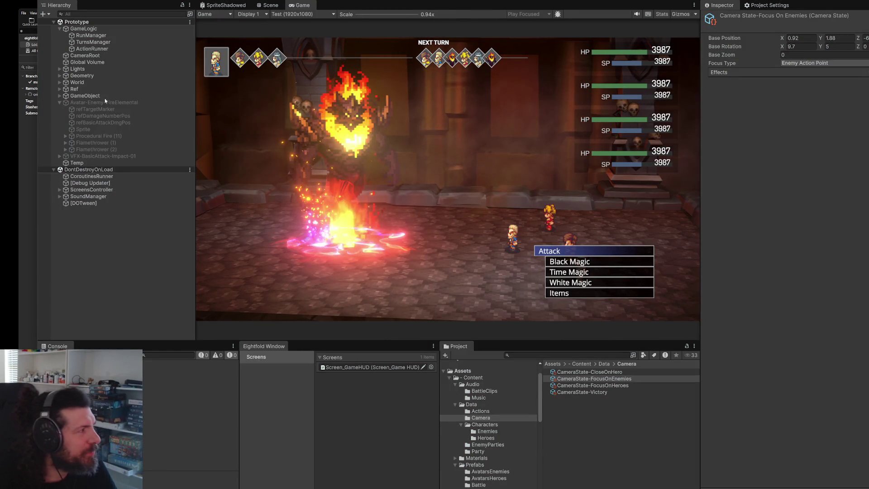
Uncheck Ignore Gameplay States on CameraRoot's Battle Camera script and switch to Rider.
{"action": "left_click", "coordinate": [90, 55]}
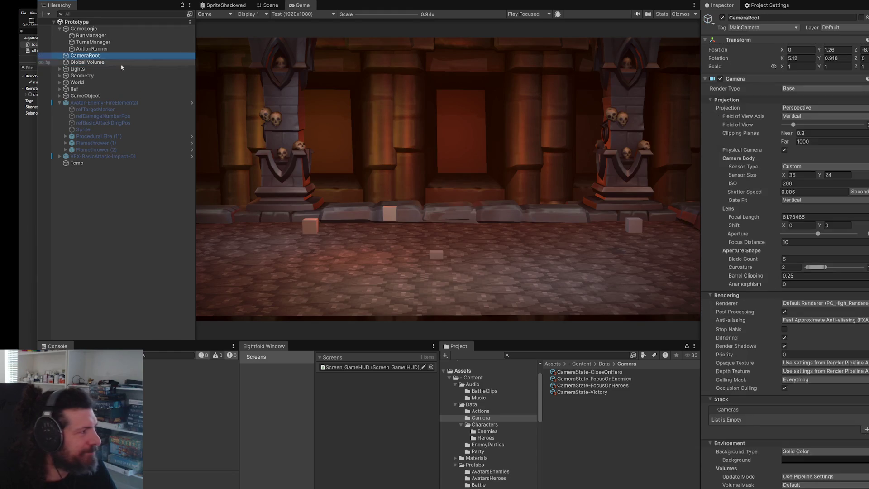
{"action": "scroll", "coordinate": [737, 195], "scroll_direction": "down", "scroll_amount": 8}
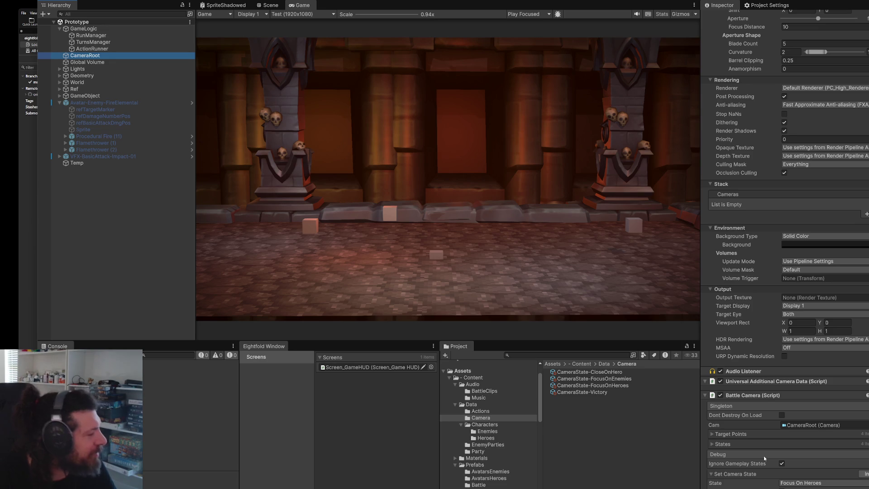
{"action": "left_click", "coordinate": [781, 464]}
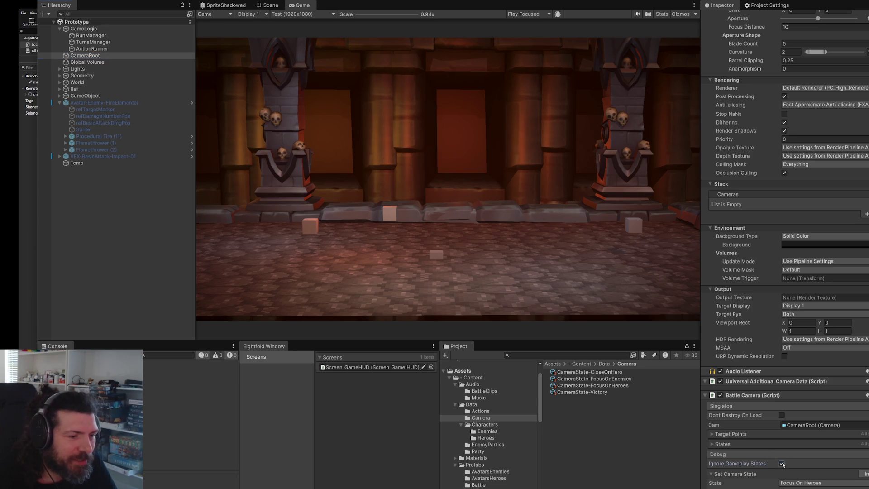
{"action": "key", "text": "alt+Tab"}
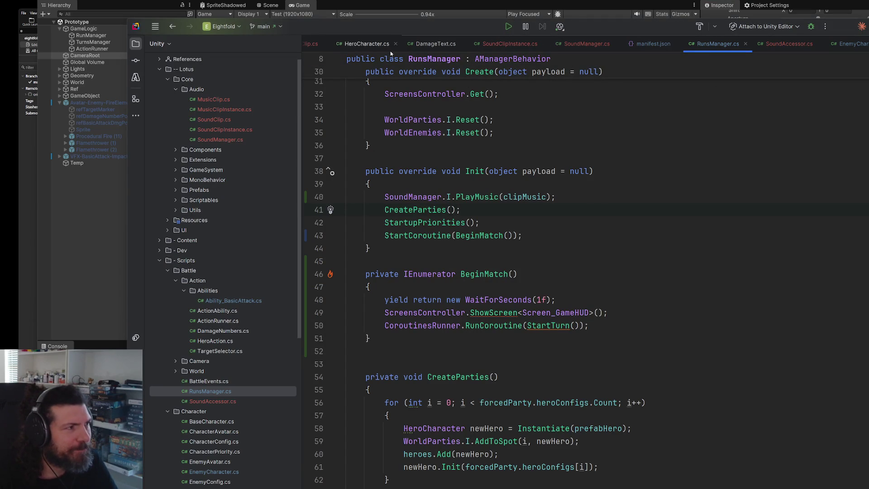
Review the SoundClip.cs fields such as is3D and offset, then open Ability_BasicAttack.cs.
{"action": "left_click", "coordinate": [306, 44]}
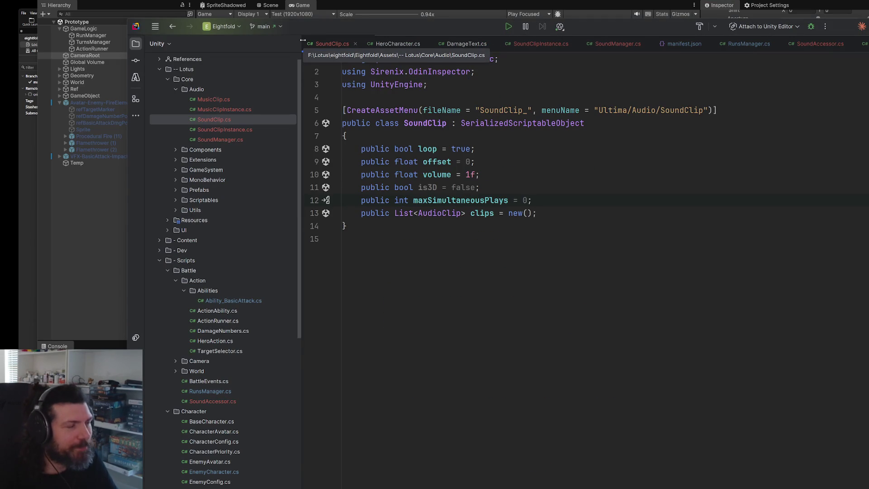
{"action": "left_click", "coordinate": [648, 183]}
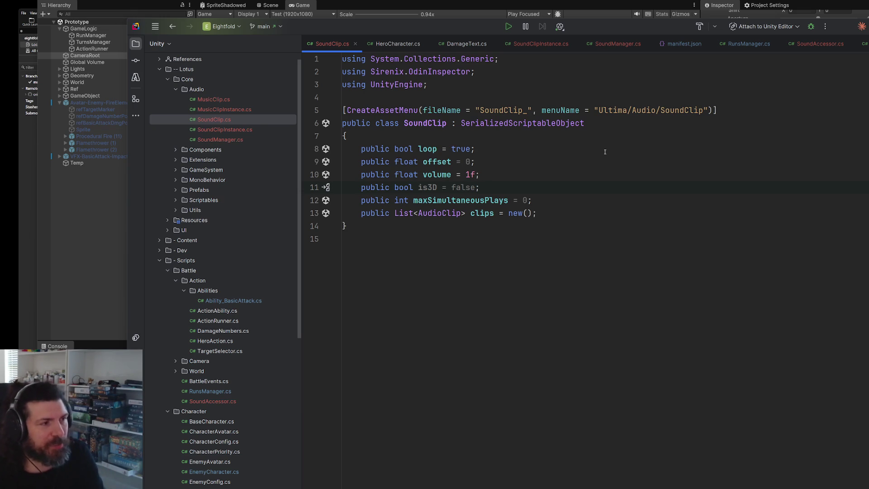
{"action": "left_click", "coordinate": [609, 160]}
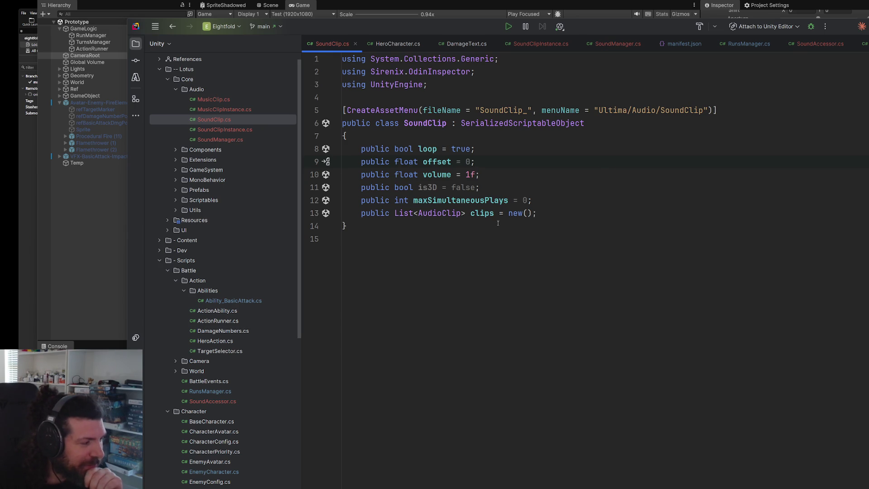
{"action": "left_click", "coordinate": [527, 265]}
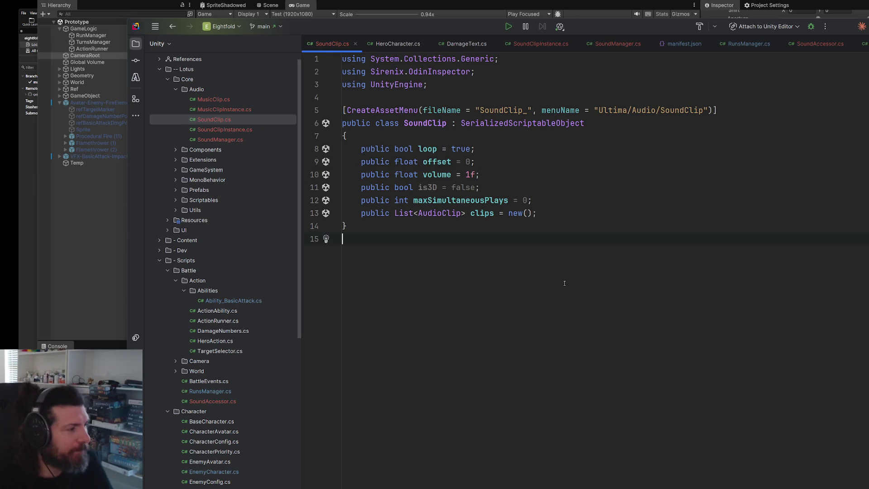
{"action": "double_click", "coordinate": [233, 300]}
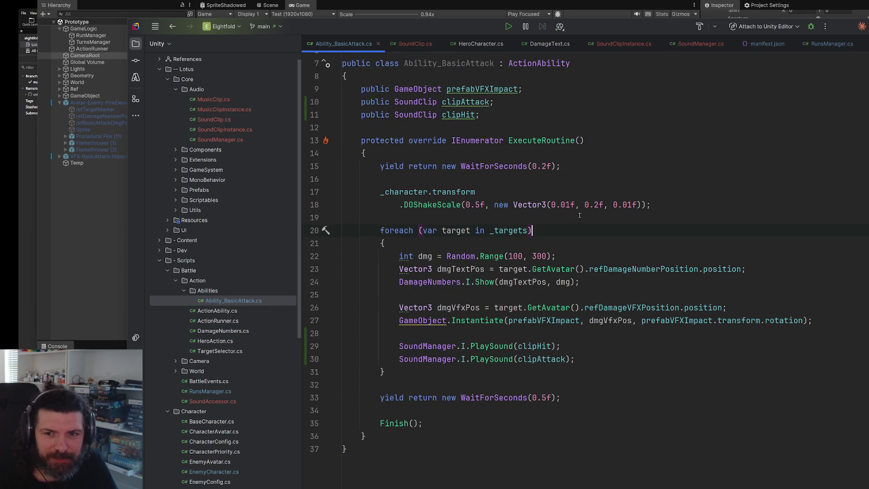
Open a new blank line after the shake effect call in ExecuteRoutine.
{"action": "scroll", "coordinate": [580, 215], "scroll_direction": "down", "scroll_amount": 1}
{"action": "left_click", "coordinate": [593, 338]}
{"action": "left_click", "coordinate": [570, 369]}
{"action": "scroll", "coordinate": [581, 307], "scroll_direction": "up", "scroll_amount": 4}
{"action": "scroll", "coordinate": [578, 182], "scroll_direction": "down", "scroll_amount": 4}
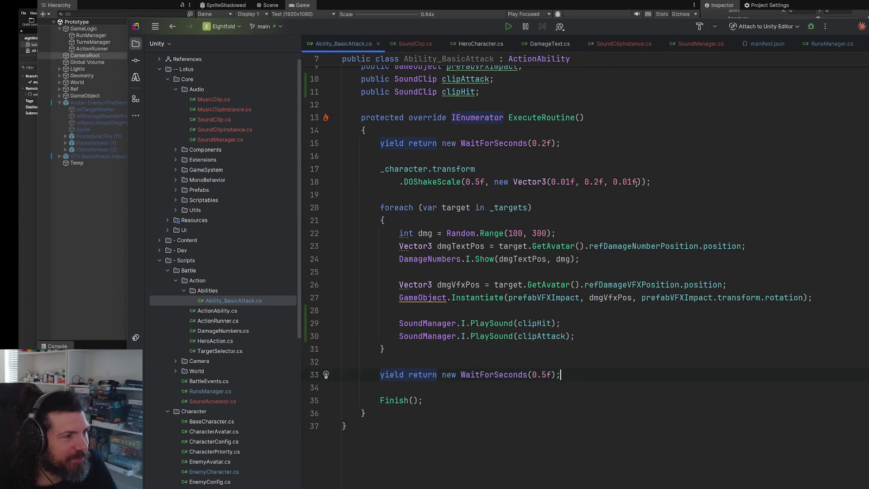
{"action": "left_click", "coordinate": [662, 181]}
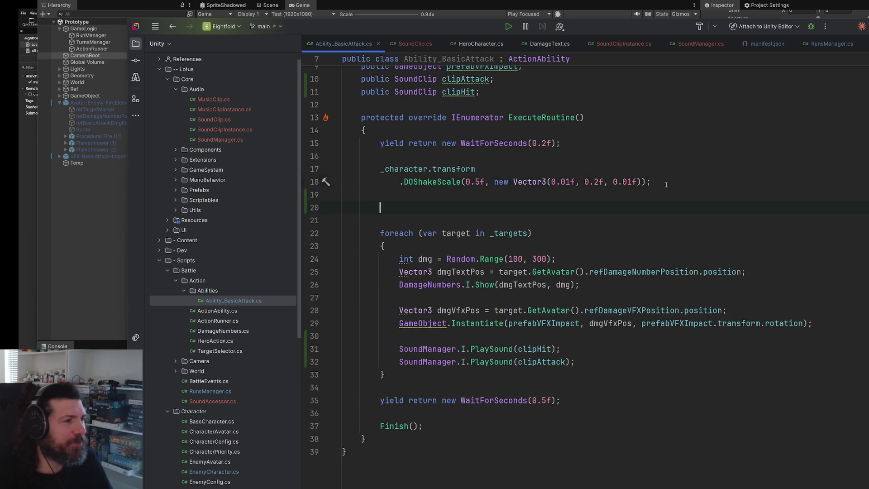
{"action": "key", "text": "Return"}
{"action": "key", "text": "Return"}
{"action": "key", "text": "Return"}
{"action": "key", "text": "Up"}
Insert BattleCamera.I.SetCameraState(ECameraState.FocusOnEnemies) after the shake call, before the attack loop.
{"action": "type", "text": "e"}
{"action": "key", "text": "BackSpace"}
{"action": "type", "text": "Ca"}
{"action": "key", "text": "BackSpace"}
{"action": "key", "text": "BackSpace"}
{"action": "type", "text": "Ba"}
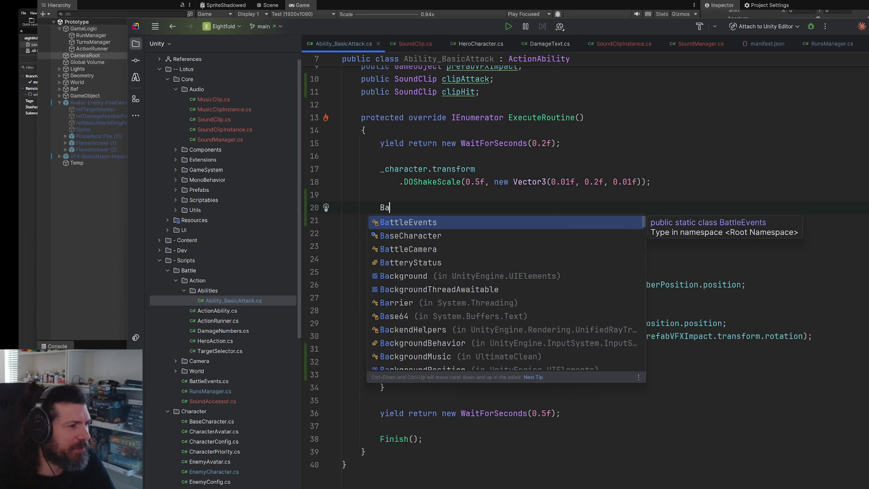
{"action": "key", "text": "Down"}
{"action": "key", "text": "Down"}
{"action": "type", "text": ".I."}
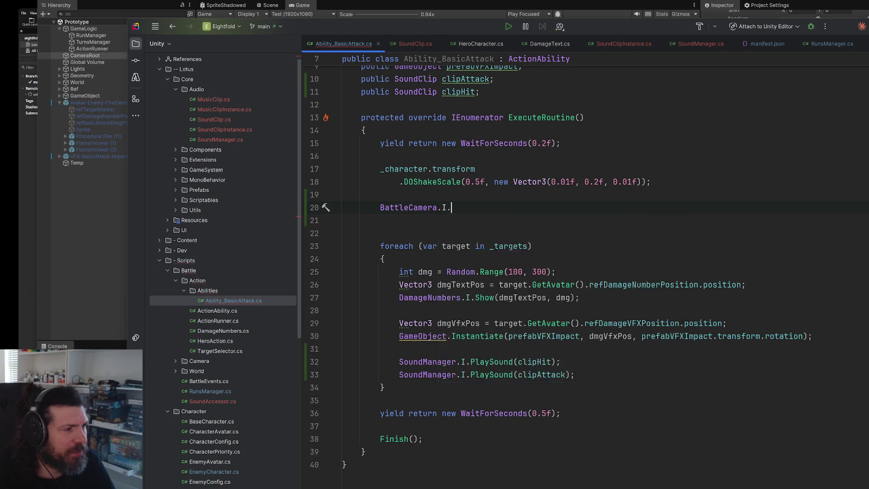
{"action": "type", "text": "set"}
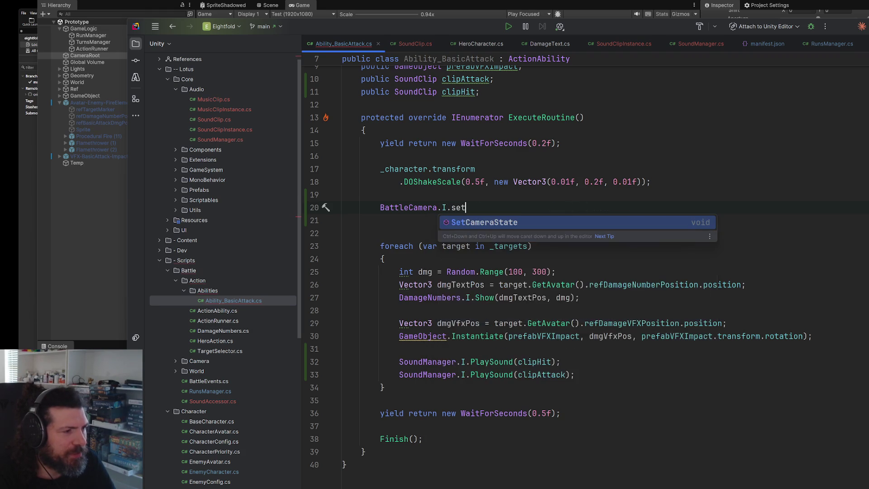
{"action": "key", "text": "Return"}
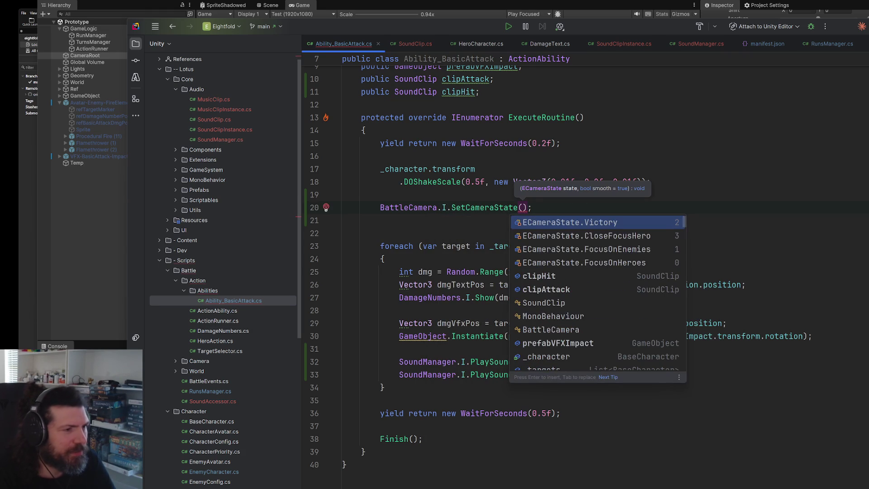
{"action": "key", "text": "Down"}
{"action": "key", "text": "Down"}
{"action": "key", "text": "Return"}
Remove the extra blank line and select the FocusOnEnemies camera-state call line.
{"action": "left_click", "coordinate": [380, 220]}
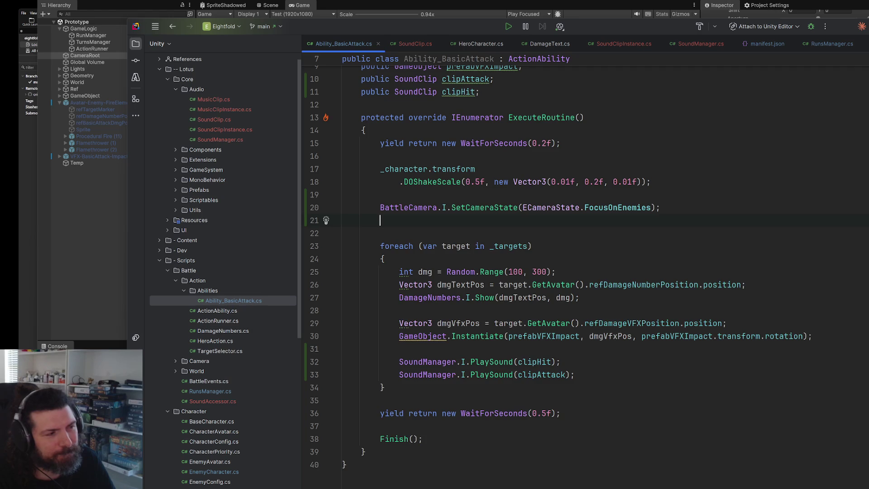
{"action": "key", "text": "Delete"}
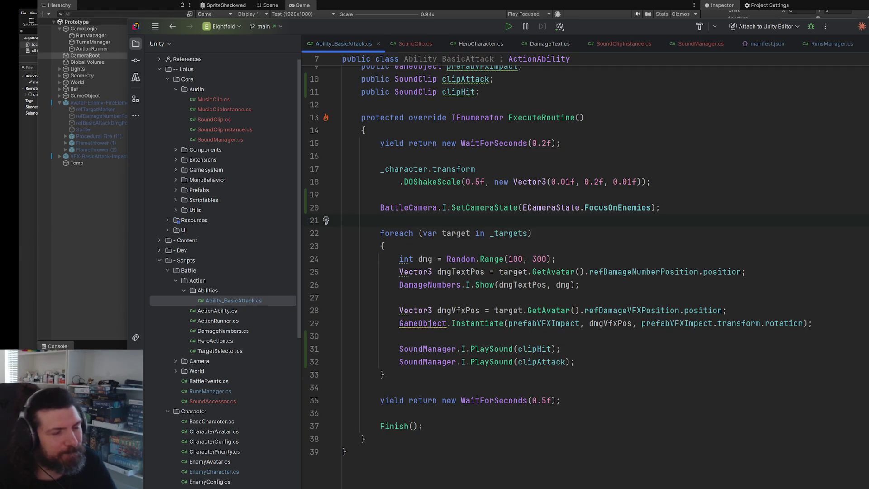
{"action": "left_click_drag", "start_coordinate": [667, 207], "coordinate": [380, 207]}
{"action": "key", "text": "ctrl+c"}
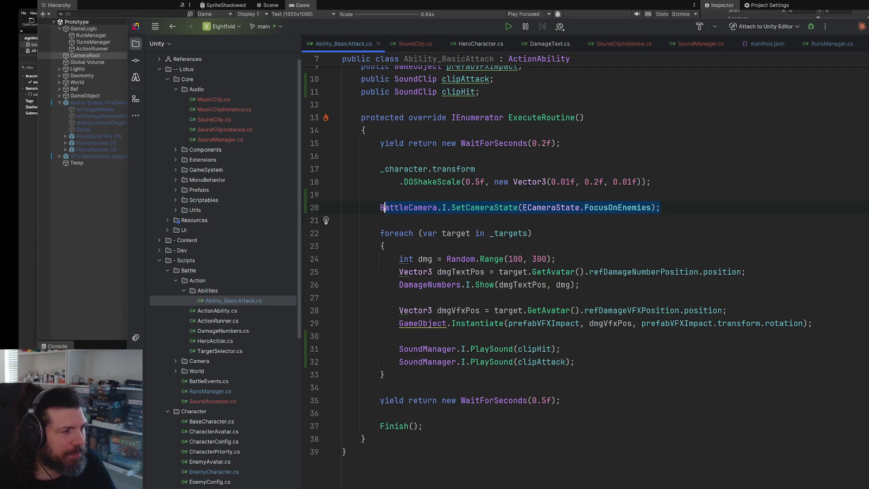
{"action": "scroll", "coordinate": [411, 267], "scroll_direction": "down", "scroll_amount": 1}
{"action": "scroll", "coordinate": [411, 267], "scroll_direction": "down", "scroll_amount": 1}
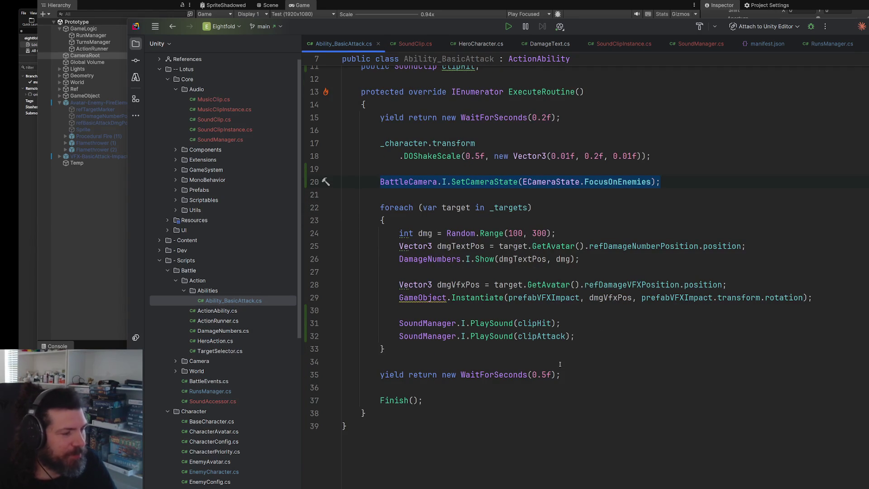
Paste the camera-state call after the final wait and switch it to FocusOnHeroes.
{"action": "left_click", "coordinate": [573, 388]}
{"action": "left_click", "coordinate": [590, 376]}
{"action": "key", "text": "Return"}
{"action": "key", "text": "Return"}
{"action": "key", "text": "Return"}
{"action": "key", "text": "ctrl+v"}
{"action": "key", "text": "Left"}
{"action": "key", "text": "Left"}
{"action": "key", "text": "ctrl+shift+Left"}
{"action": "type", "text": "FoH"}
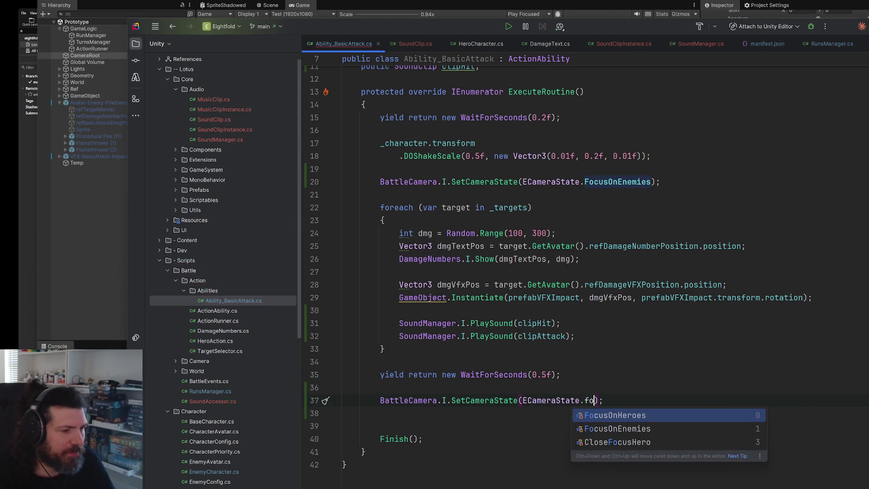
{"action": "key", "text": "Return"}
Change the final wait duration from 0.5 to 1 second.
{"action": "key", "text": "Up"}
{"action": "key", "text": "Up"}
{"action": "key", "text": "Left"}
{"action": "key", "text": "Left"}
{"action": "key", "text": "Left"}
{"action": "key", "text": "Delete"}
{"action": "key", "text": "Delete"}
{"action": "key", "text": "Delete"}
{"action": "type", "text": "1"}
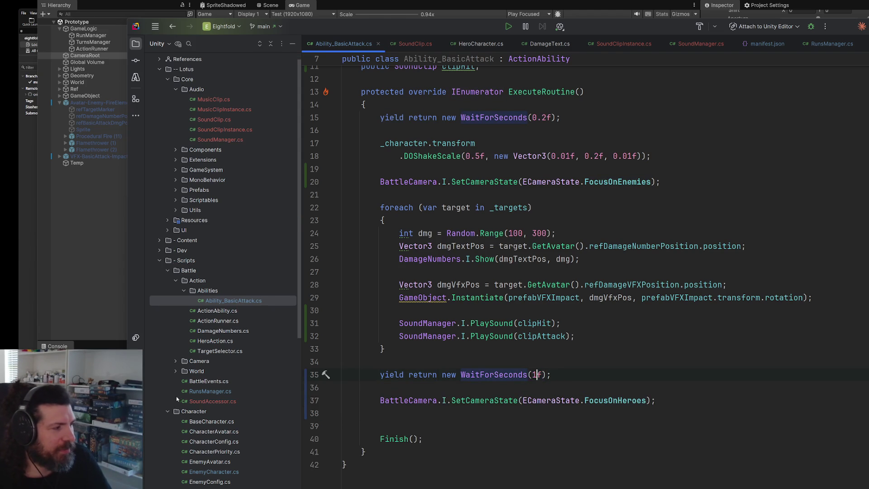
{"action": "key", "text": "alt+Tab"}
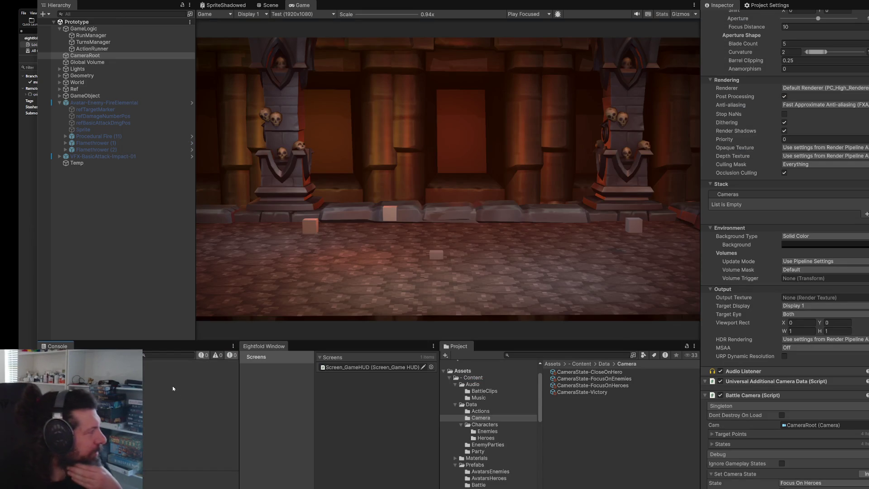
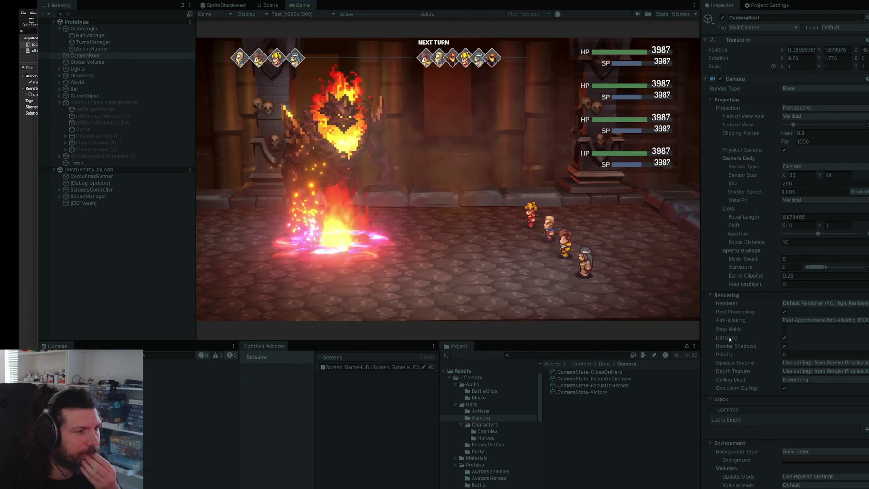
Have several heroes basic-attack the fire elemental while watching the camera, then exit play mode.
{"action": "key", "text": "Return"}
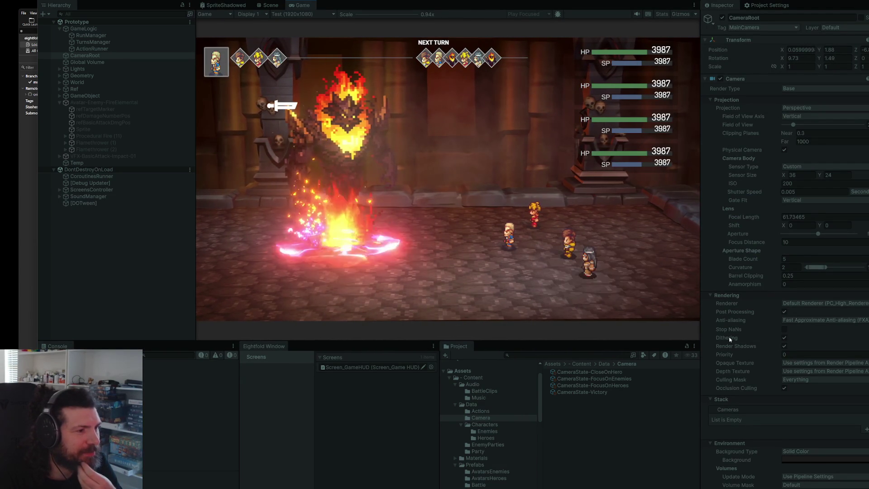
{"action": "key", "text": "Return"}
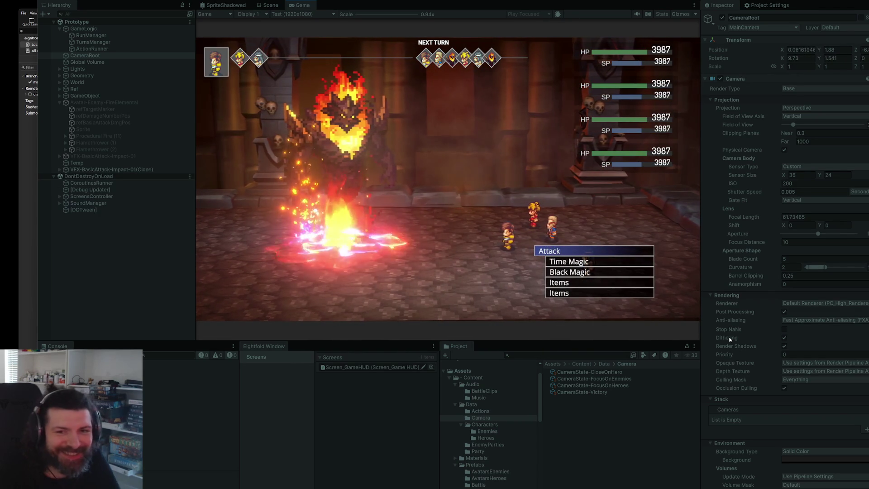
{"action": "key", "text": "Return"}
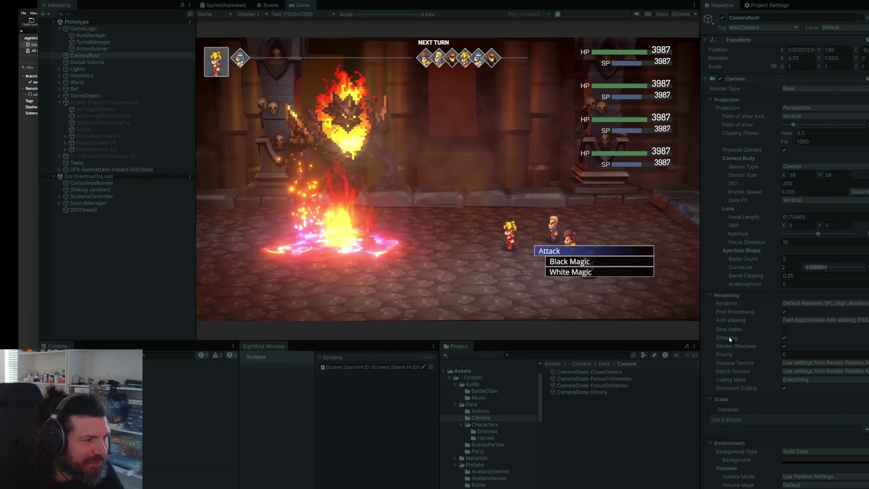
{"action": "key", "text": "Return"}
{"action": "key", "text": "Return"}
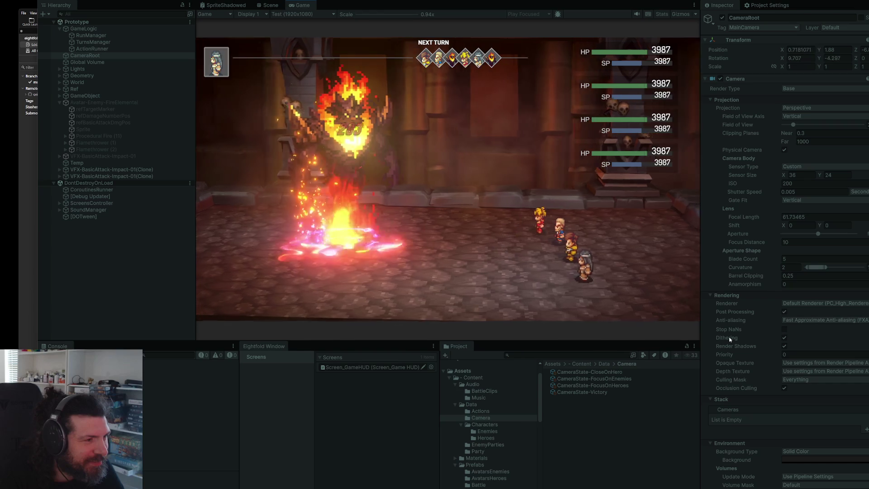
{"action": "key", "text": "Return"}
{"action": "key", "text": "Return"}
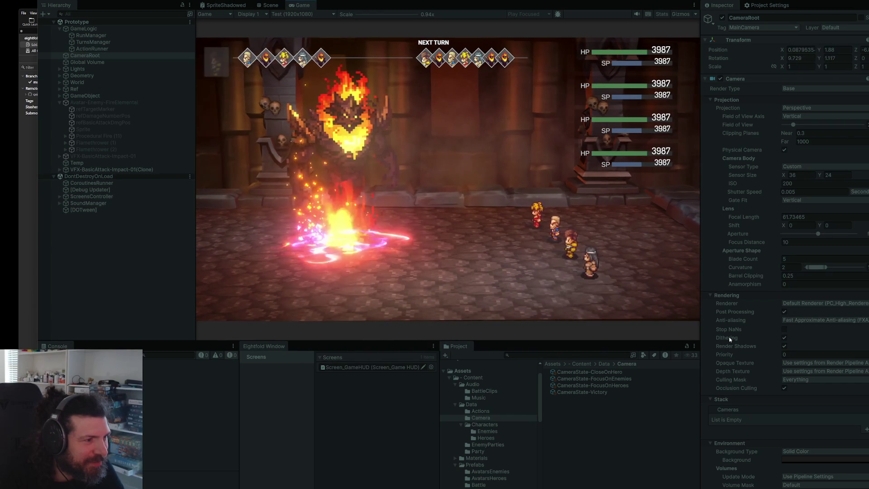
{"action": "key", "text": "Return"}
{"action": "key", "text": "Return"}
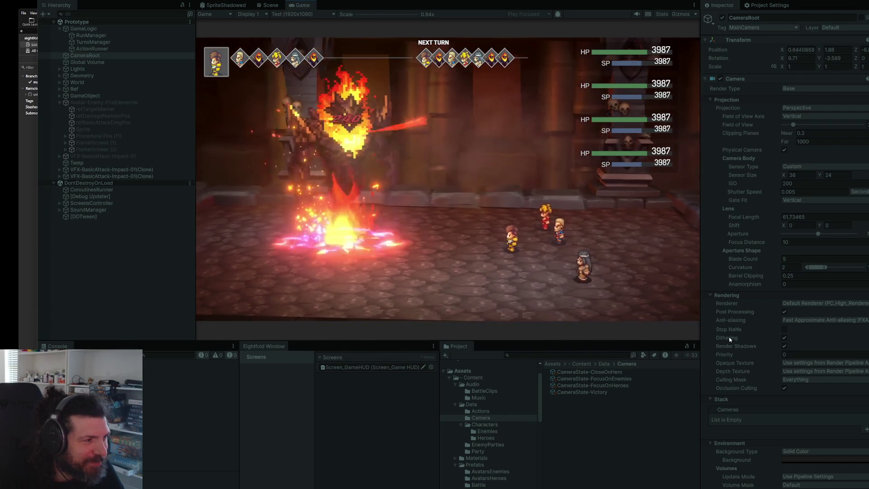
{"action": "key", "text": "Return"}
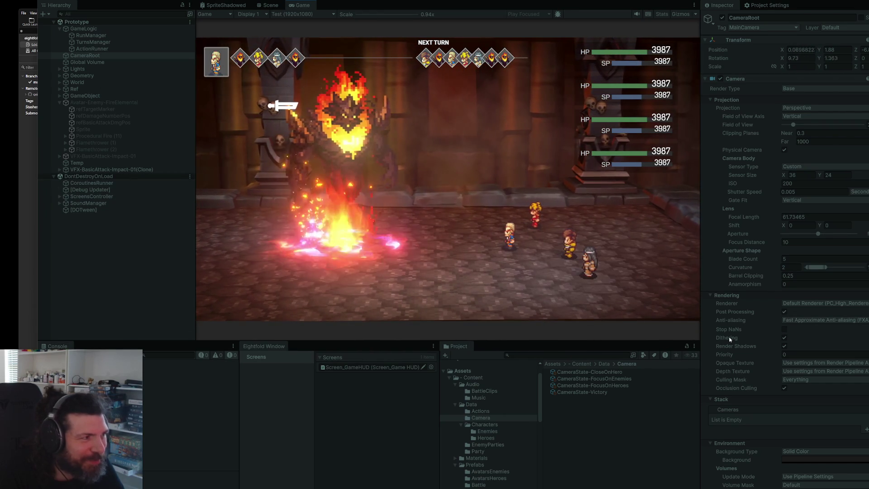
{"action": "key", "text": "Return"}
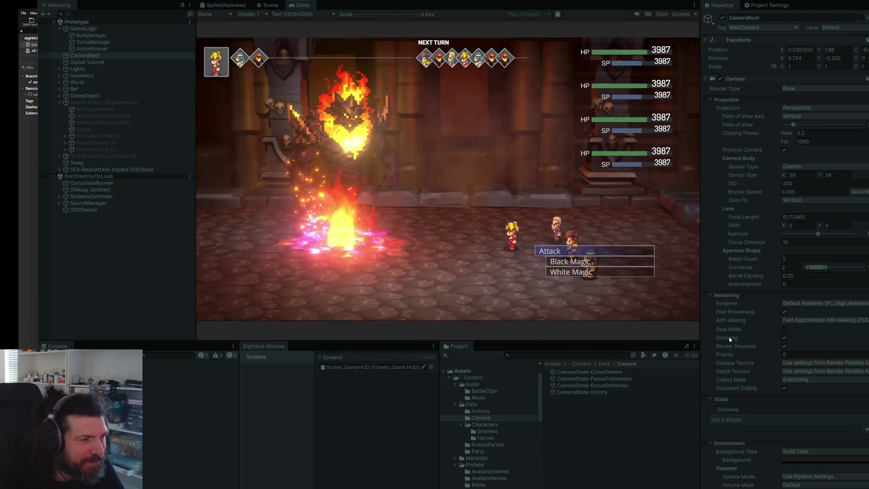
{"action": "key", "text": "Return"}
{"action": "key", "text": "Return"}
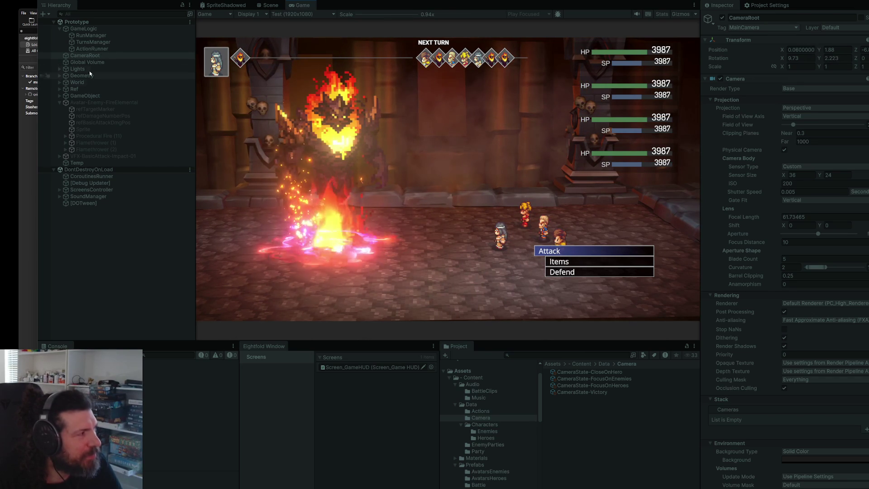
{"action": "key", "text": "ctrl+p"}
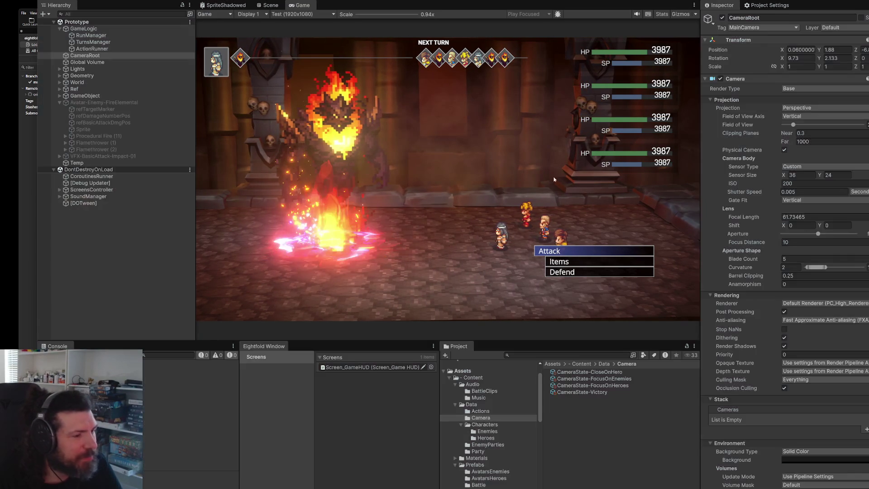
Duplicate CameraState-FocusOnEnemies and rename the copy CameraState-AttackOnEnemy.
{"action": "left_click", "coordinate": [616, 378]}
{"action": "key", "text": "ctrl+d"}
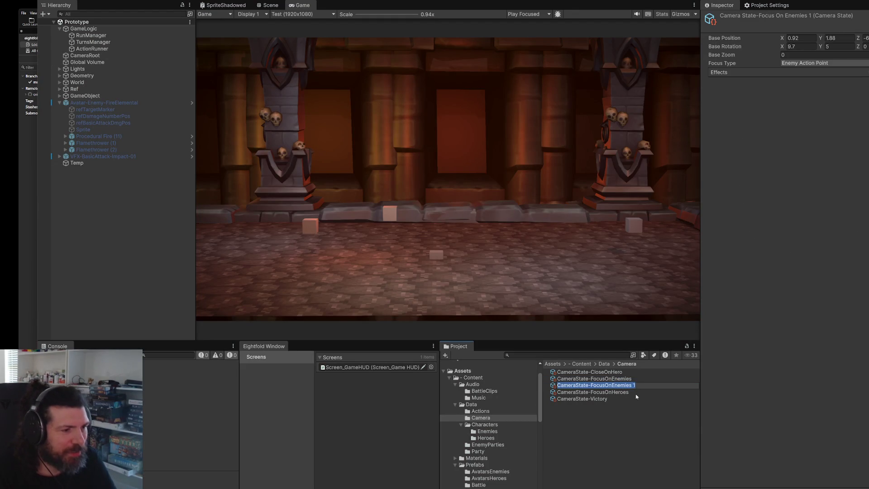
{"action": "key", "text": "ctrl+shift+Left"}
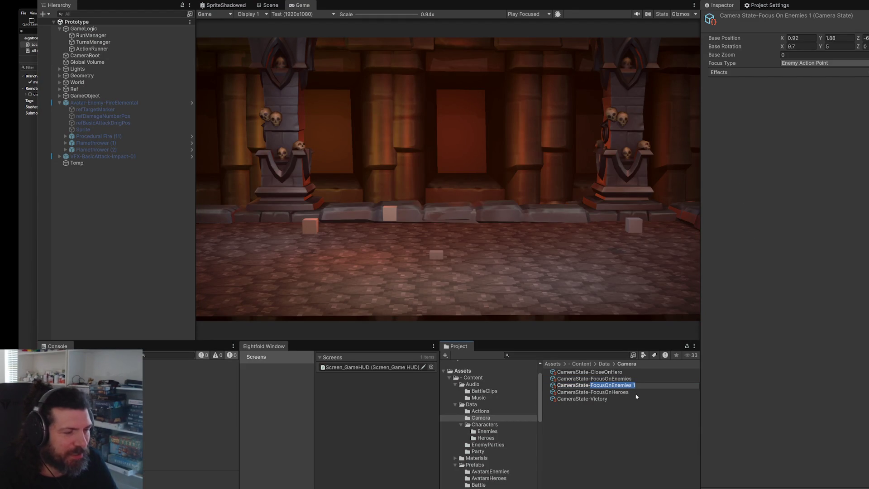
{"action": "type", "text": "Attack"}
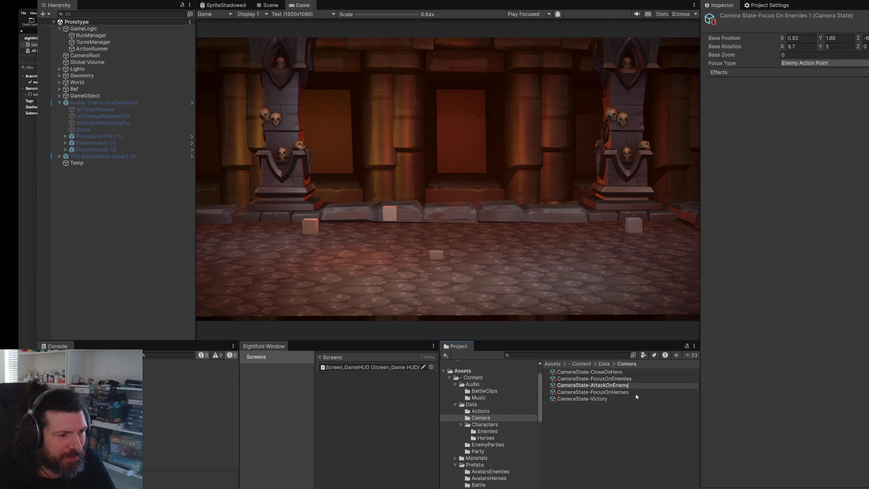
{"action": "key", "text": "Return"}
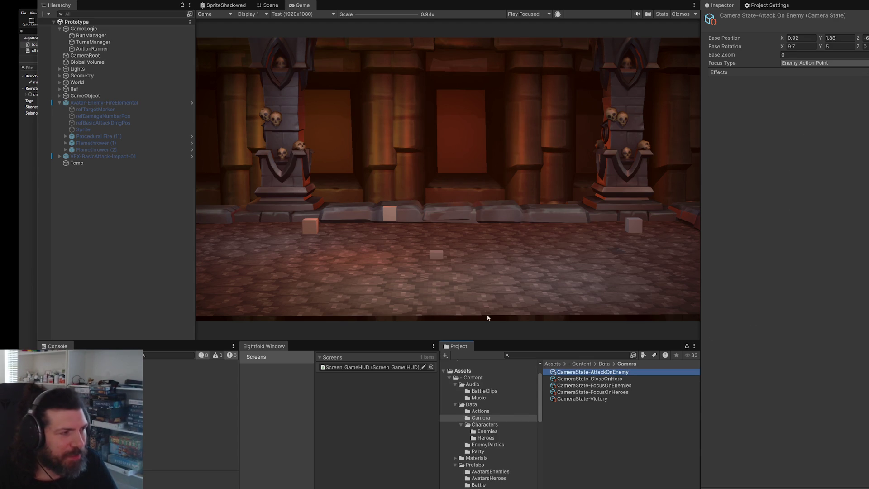
{"action": "key", "text": "alt+Tab"}
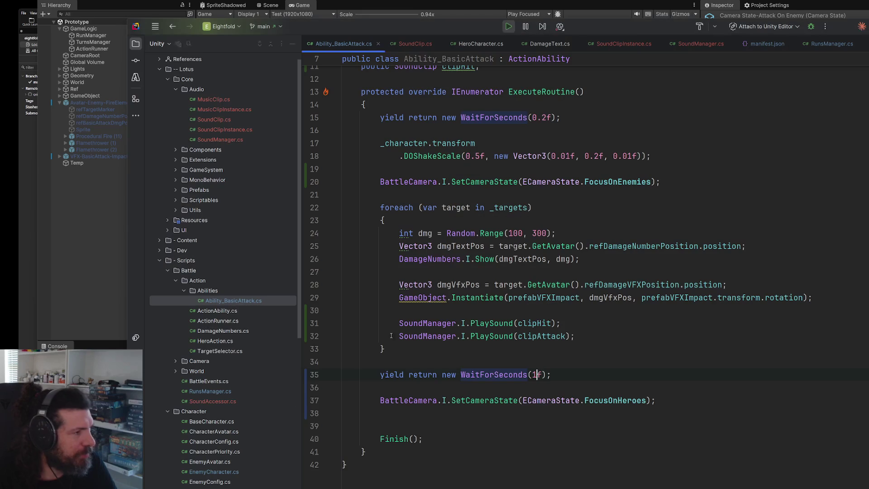
Open CameraState.cs through Search Everywhere and scroll to the camera enums.
{"action": "key", "text": "shift"}
{"action": "key", "text": "shift"}
{"action": "type", "text": "camerasta"}
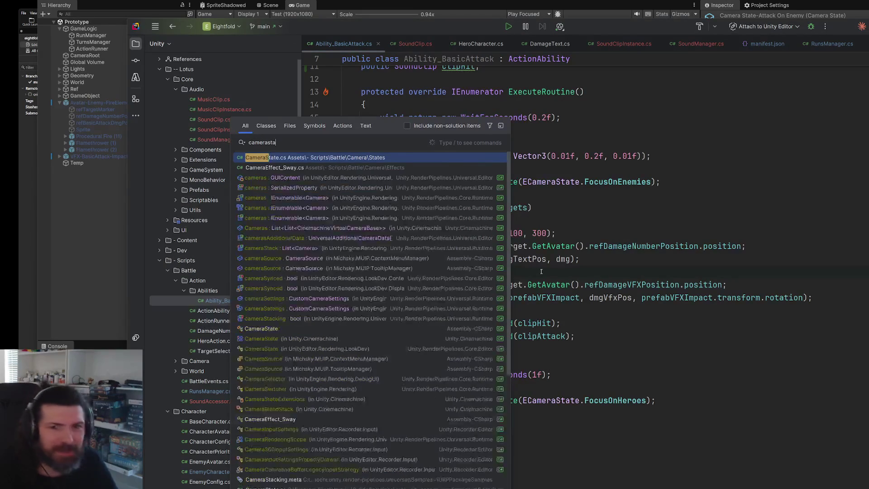
{"action": "key", "text": "Return"}
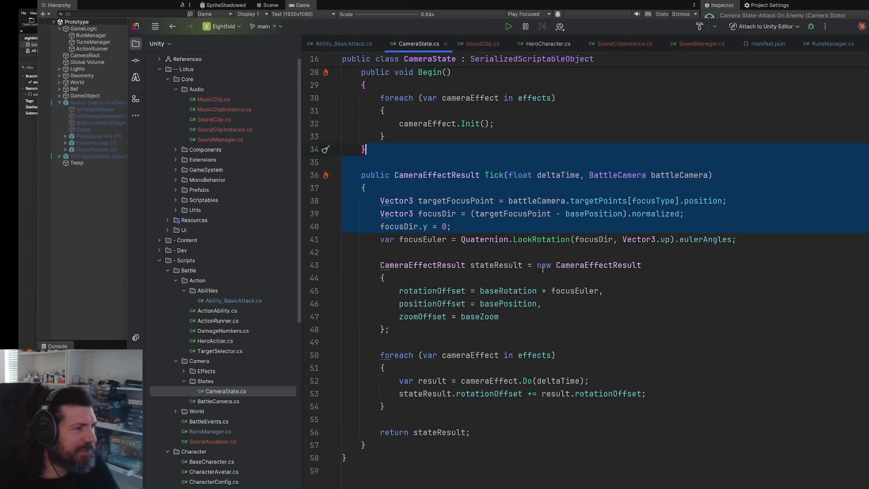
{"action": "scroll", "coordinate": [607, 215], "scroll_direction": "up", "scroll_amount": 10}
{"action": "left_click", "coordinate": [608, 215]}
Add 'AttackOnEnemy,' to the ECameraState enum on a new line after CloseFocusHero.
{"action": "left_click", "coordinate": [639, 139]}
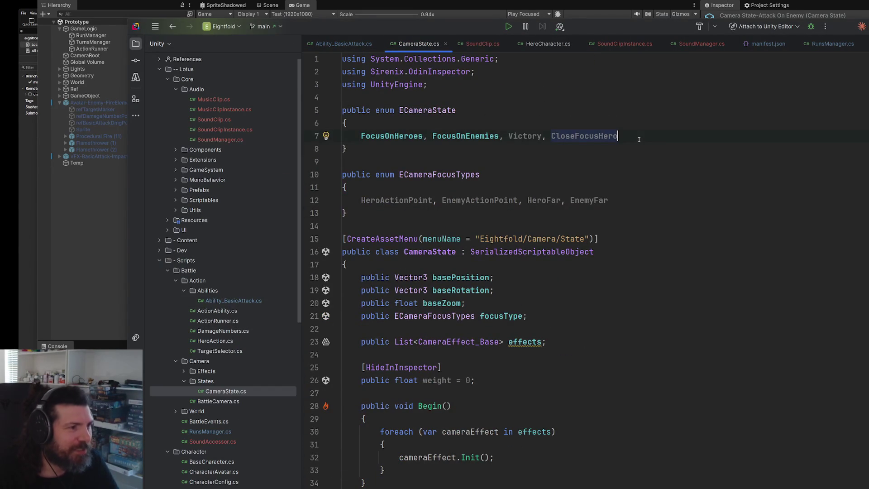
{"action": "left_click", "coordinate": [596, 190]}
{"action": "left_click", "coordinate": [657, 203]}
{"action": "type", "text": ","}
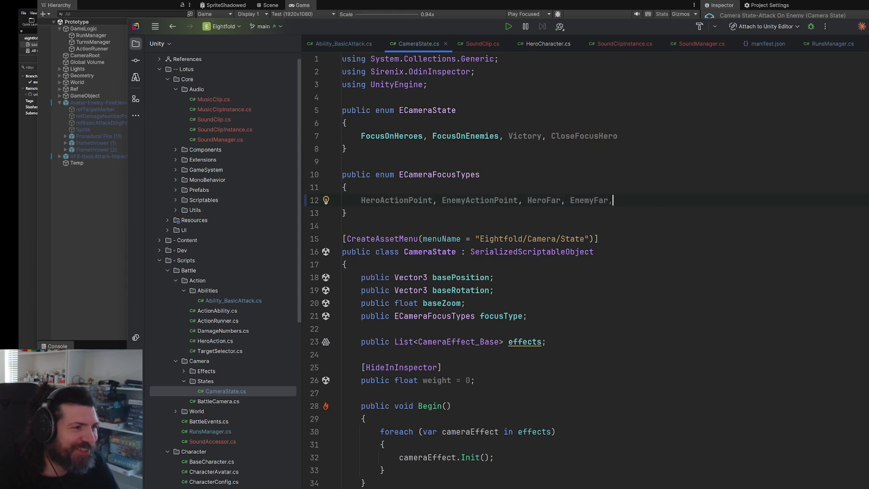
{"action": "key", "text": "BackSpace"}
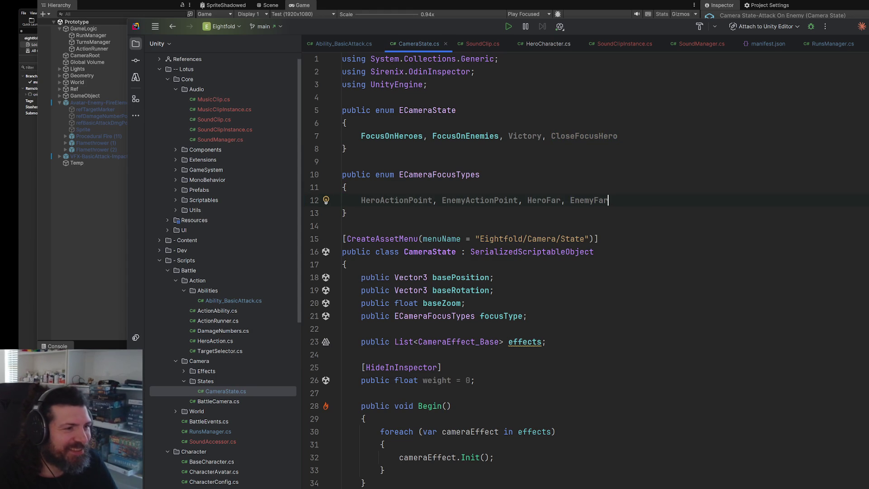
{"action": "left_click", "coordinate": [663, 141]}
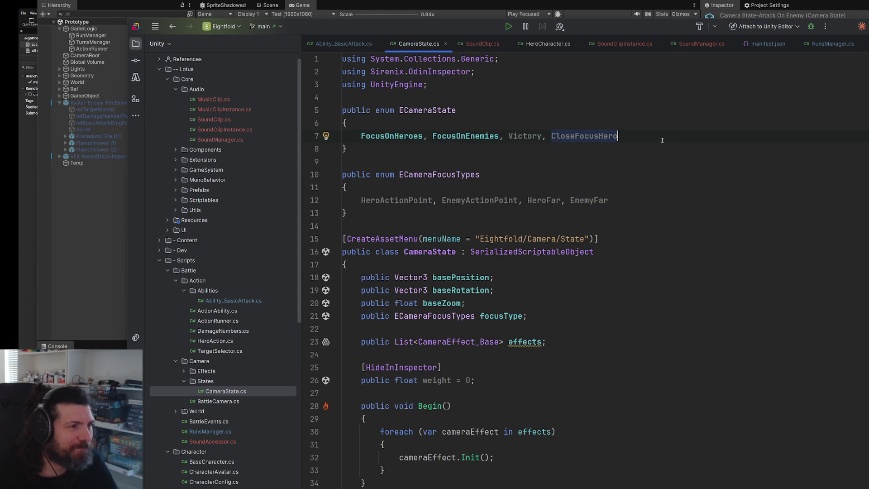
{"action": "type", "text": ","}
{"action": "key", "text": "Return"}
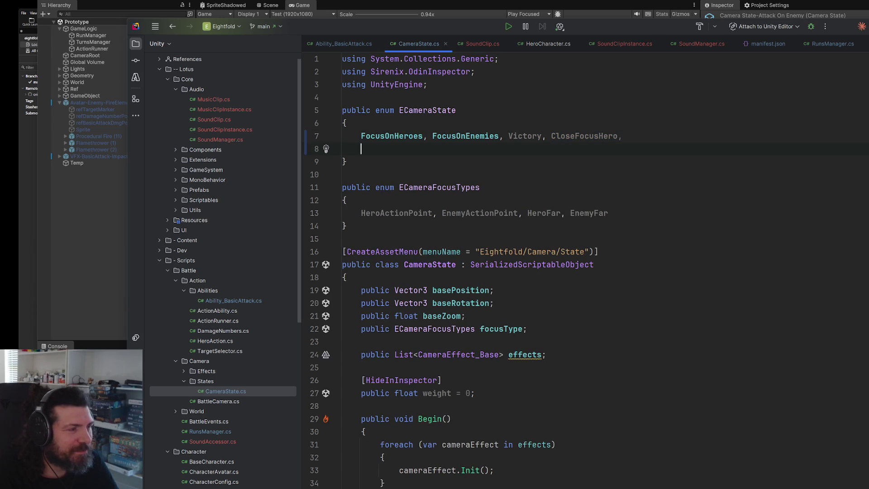
{"action": "type", "text": "Atta"}
{"action": "key", "text": "BackSpace"}
{"action": "key", "text": "BackSpace"}
{"action": "key", "text": "BackSpace"}
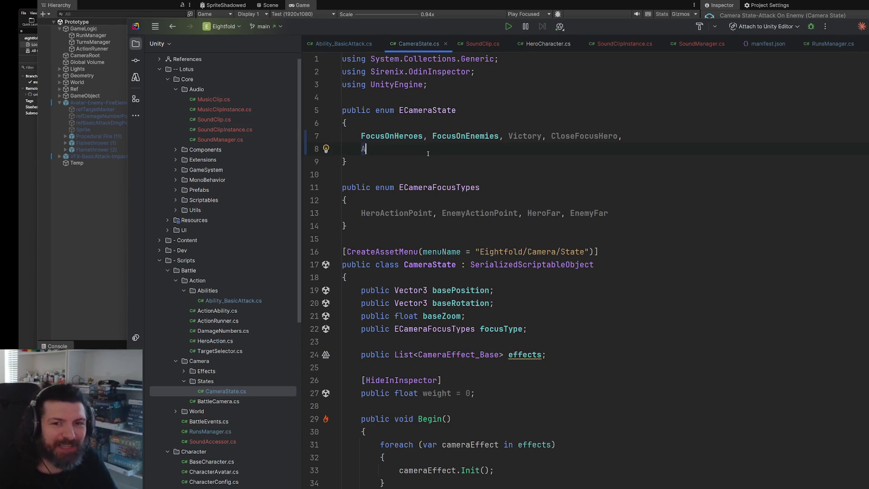
{"action": "type", "text": "ttackOnEnemy,"}
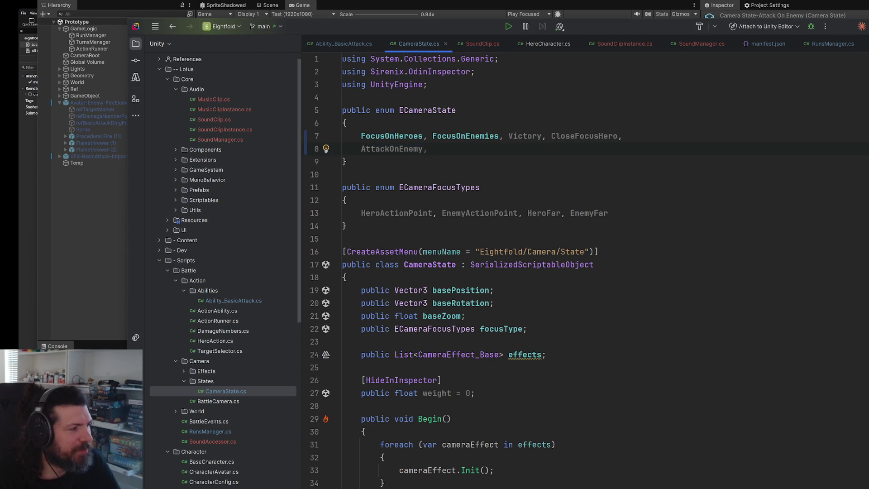
{"action": "key", "text": "alt+Tab"}
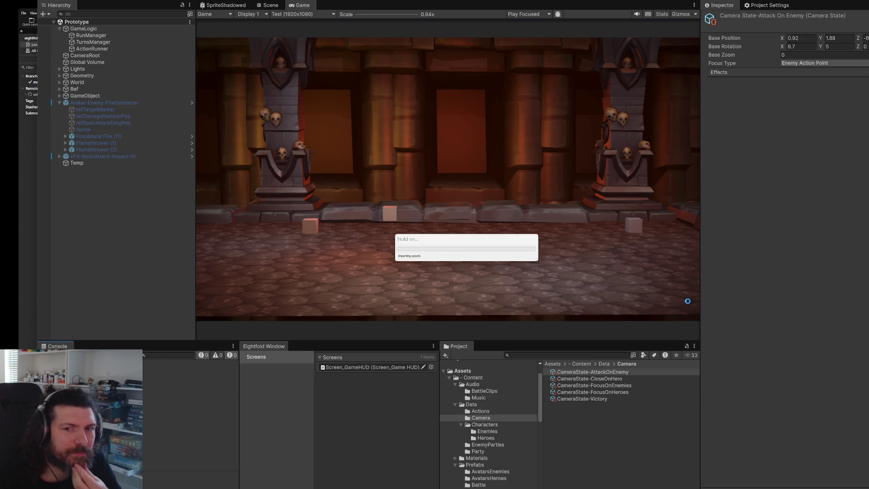
Select CameraRoot and expand the Battle Camera's States list.
{"action": "left_click", "coordinate": [58, 103]}
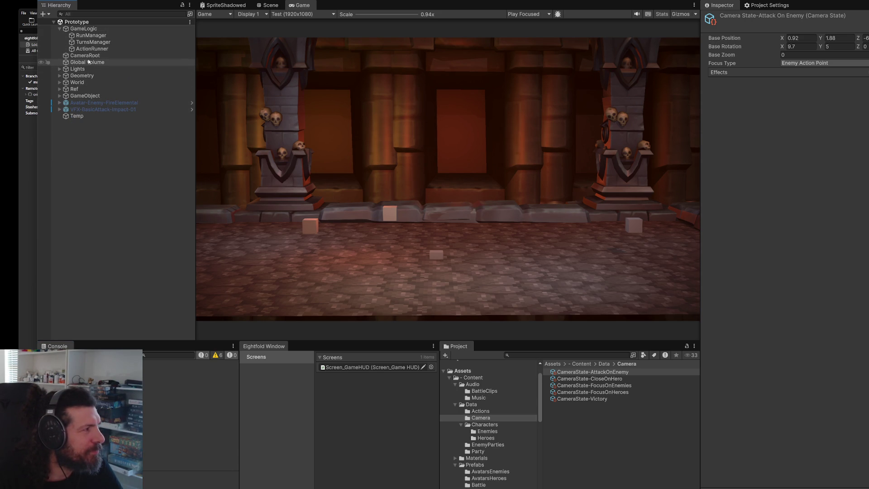
{"action": "left_click", "coordinate": [89, 58]}
{"action": "scroll", "coordinate": [792, 388], "scroll_direction": "down", "scroll_amount": 10}
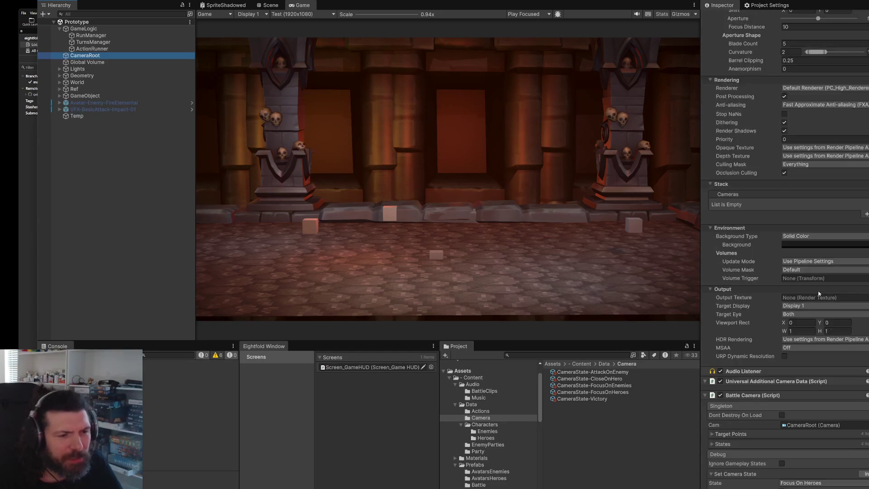
{"action": "left_click", "coordinate": [737, 444]}
{"action": "scroll", "coordinate": [796, 404], "scroll_direction": "down", "scroll_amount": 3}
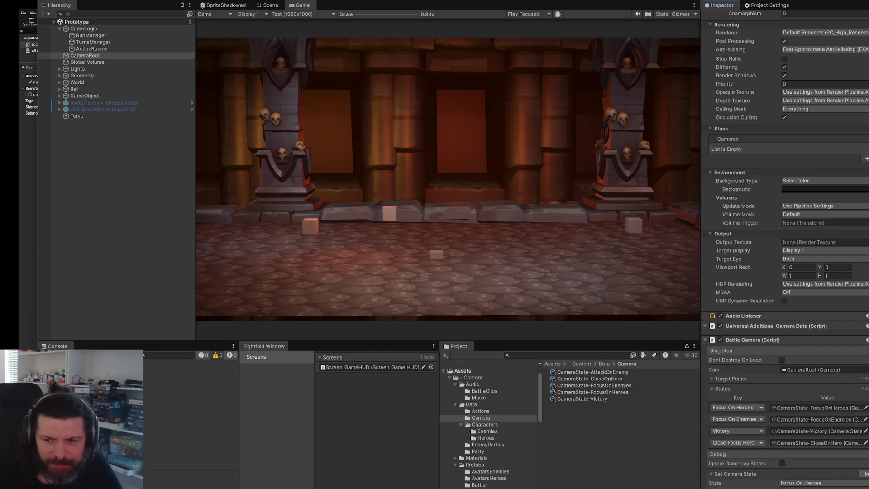
Add a States entry mapping Attack On Enemy to the CameraState-AttackOnEnemy asset.
{"action": "left_click", "coordinate": [866, 388]}
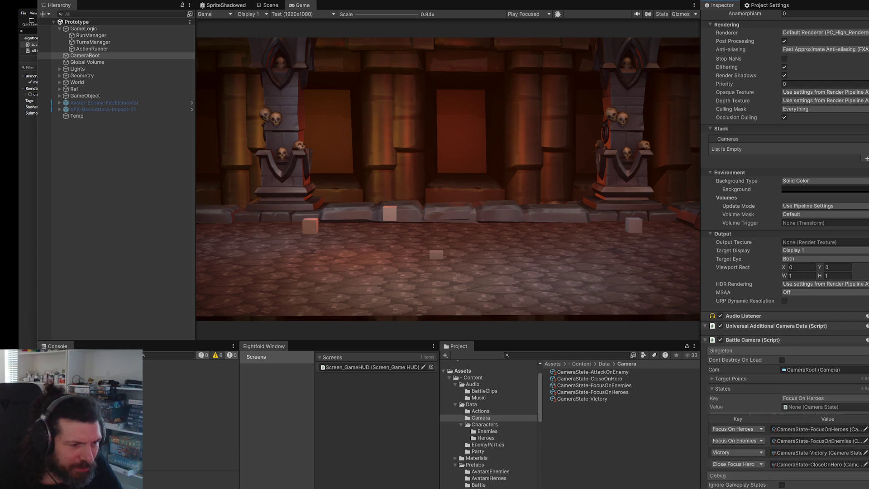
{"action": "left_click", "coordinate": [830, 399]}
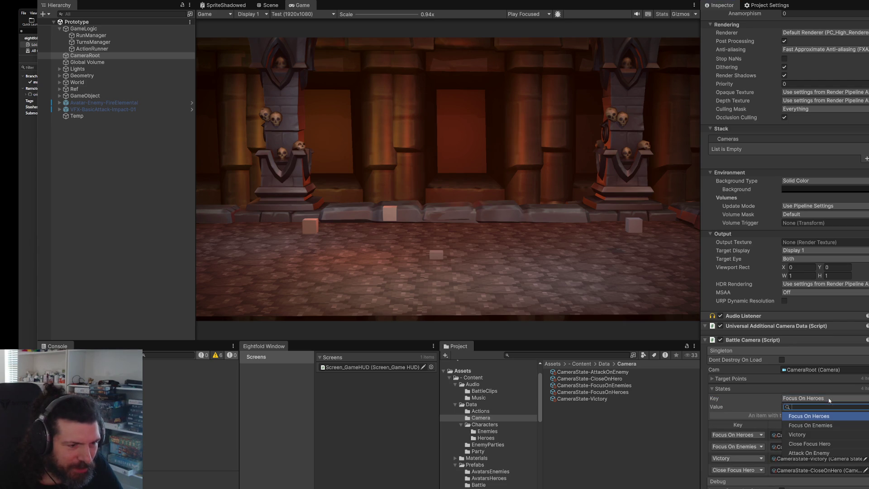
{"action": "left_click", "coordinate": [814, 452]}
{"action": "left_click", "coordinate": [865, 407]}
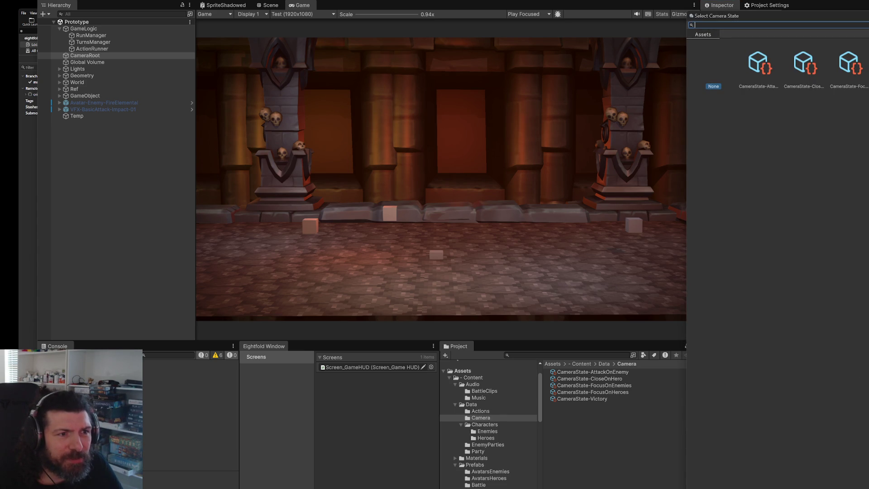
{"action": "double_click", "coordinate": [773, 48]}
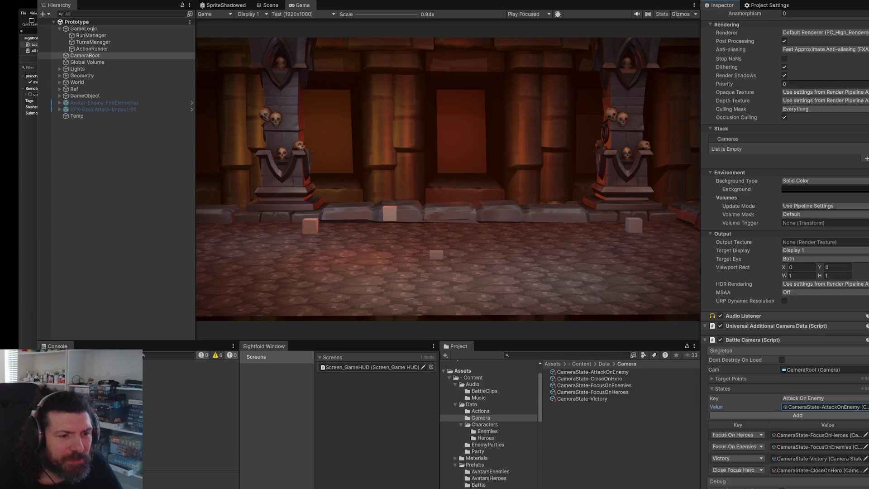
{"action": "left_click", "coordinate": [839, 416]}
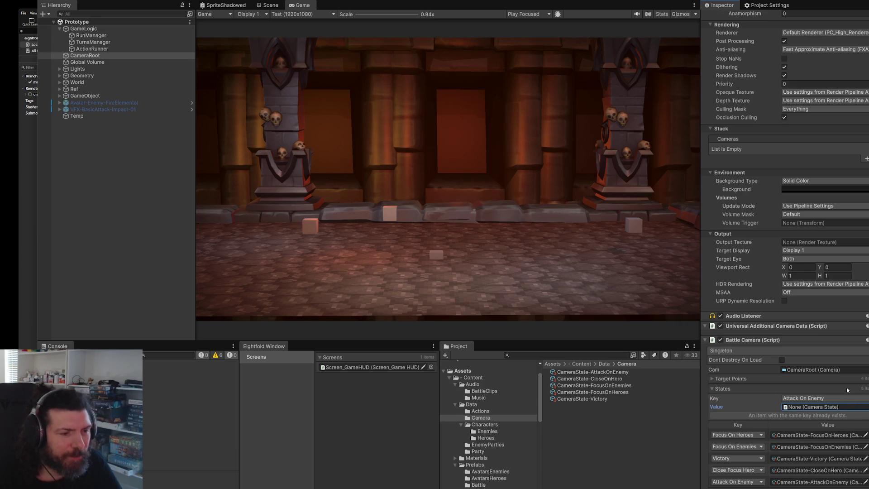
{"action": "key", "text": "alt+Tab"}
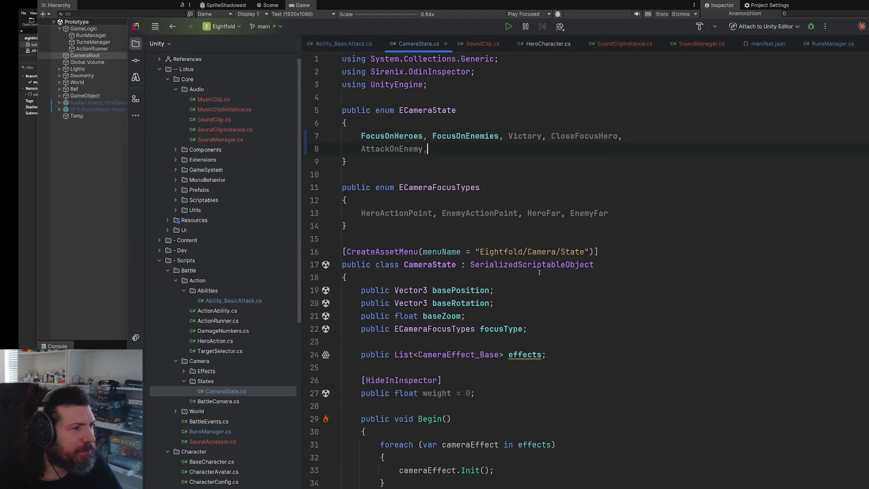
In Ability_BasicAttack.cs, replace ECameraState.FocusOnEnemies on line 20 with AttackOnEnemy.
{"action": "left_click", "coordinate": [360, 44]}
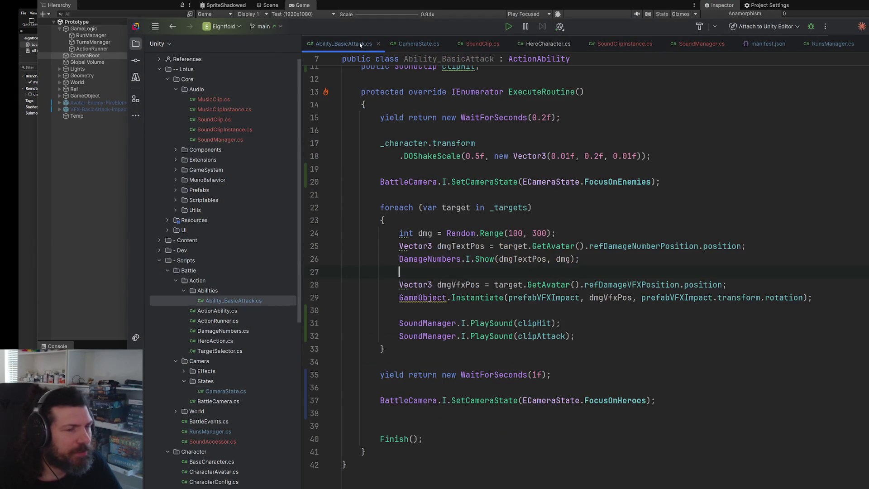
{"action": "double_click", "coordinate": [617, 182]}
{"action": "type", "text": "Att"}
{"action": "key", "text": "Return"}
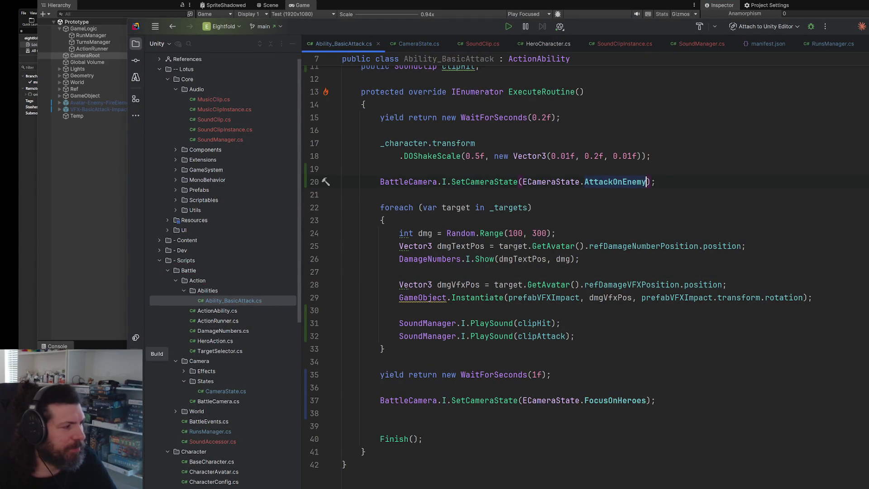
{"action": "key", "text": "alt+Tab"}
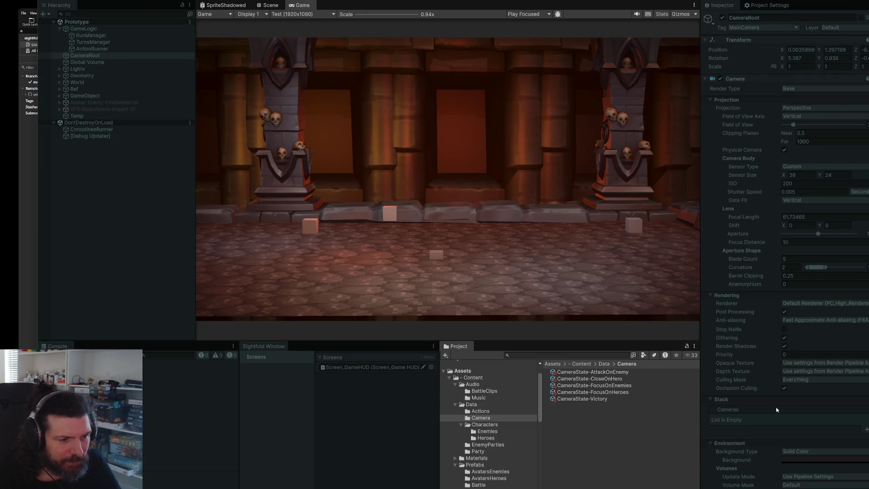
Enable Ignore Gameplay States and set the debug camera state to Attack On Enemy.
{"action": "scroll", "coordinate": [802, 373], "scroll_direction": "down", "scroll_amount": 10}
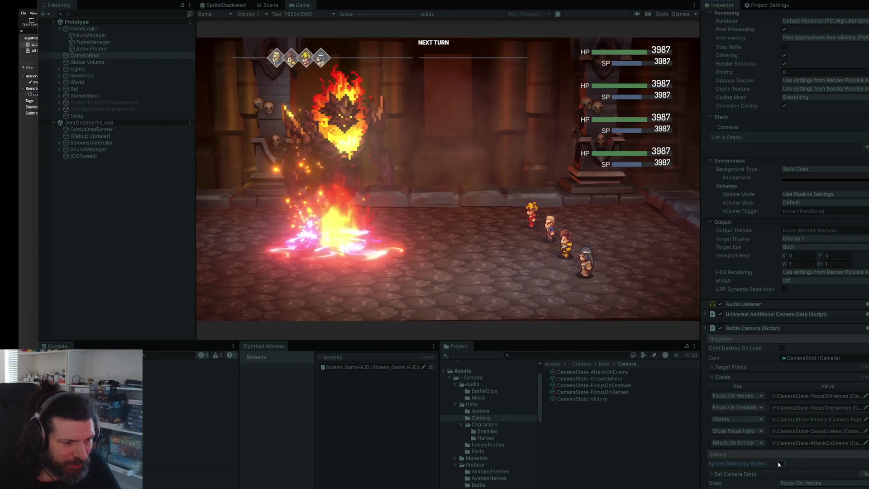
{"action": "left_click", "coordinate": [782, 465]}
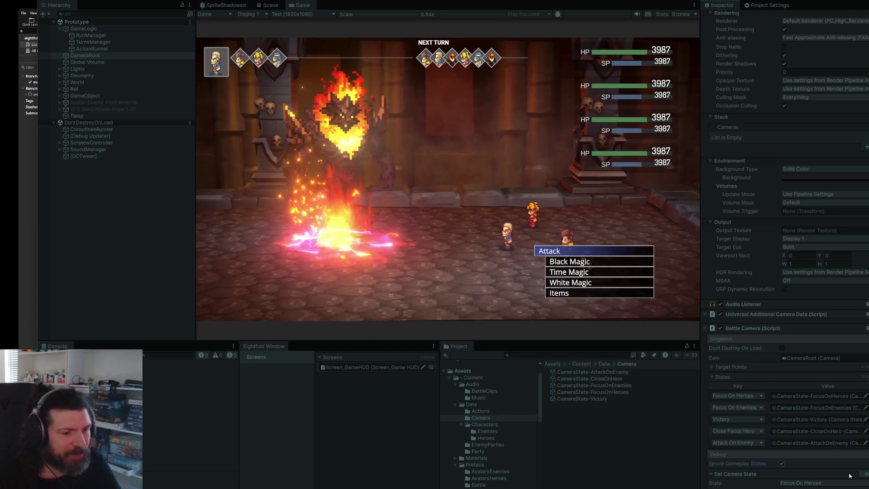
{"action": "left_click", "coordinate": [824, 483]}
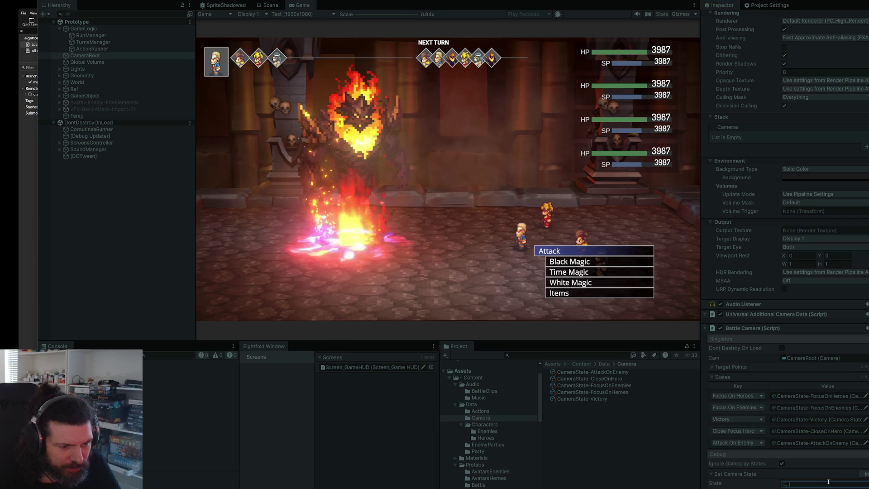
{"action": "left_click", "coordinate": [862, 474]}
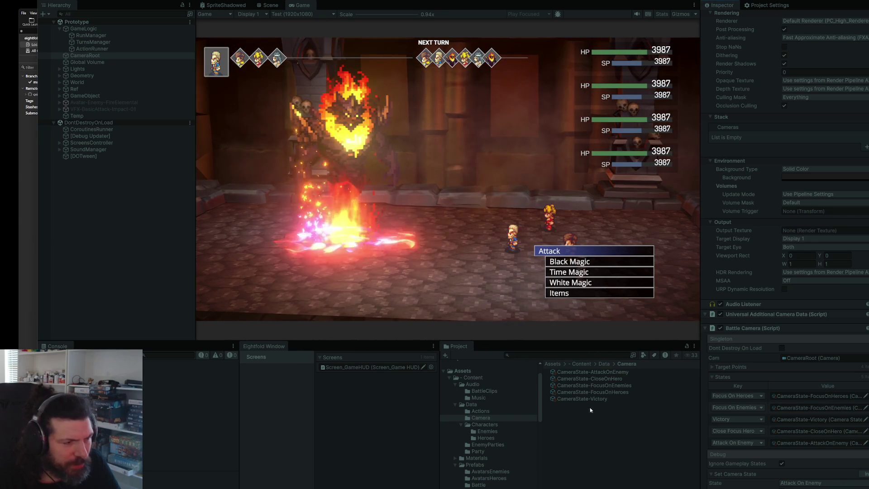
Set CameraState-AttackOnEnemy's base position Z to -5.
{"action": "left_click", "coordinate": [611, 373]}
{"action": "left_click", "coordinate": [864, 38]}
{"action": "type", "text": "-5"}
{"action": "key", "text": "Return"}
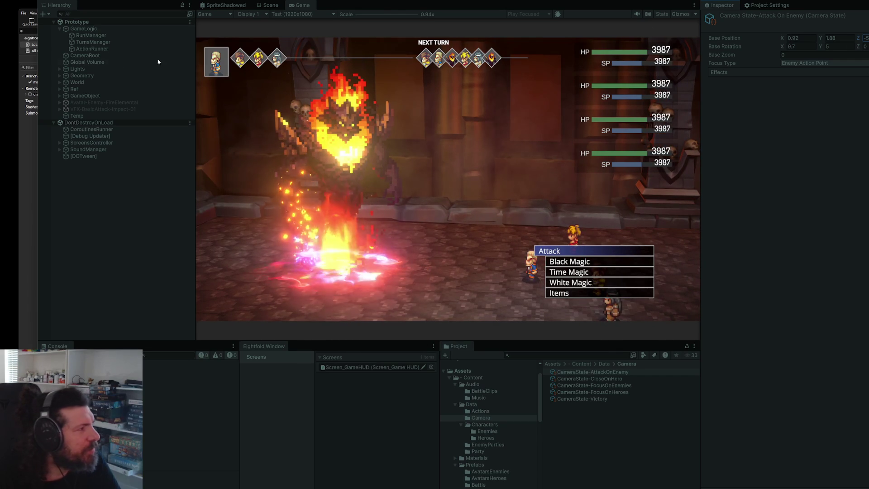
Switch CameraRoot's debug state between Focus On Enemies and Attack On Enemy to compare framings.
{"action": "left_click", "coordinate": [118, 58]}
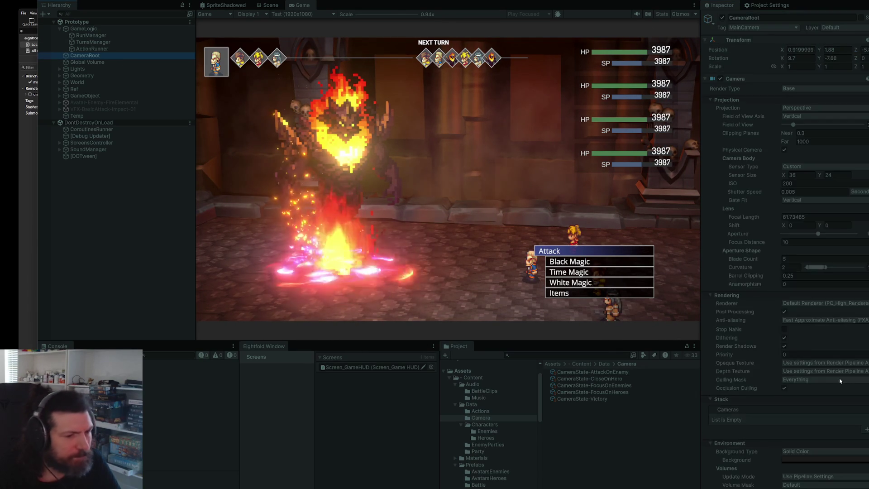
{"action": "scroll", "coordinate": [830, 476], "scroll_direction": "down", "scroll_amount": 10}
{"action": "scroll", "coordinate": [831, 477], "scroll_direction": "down", "scroll_amount": 1}
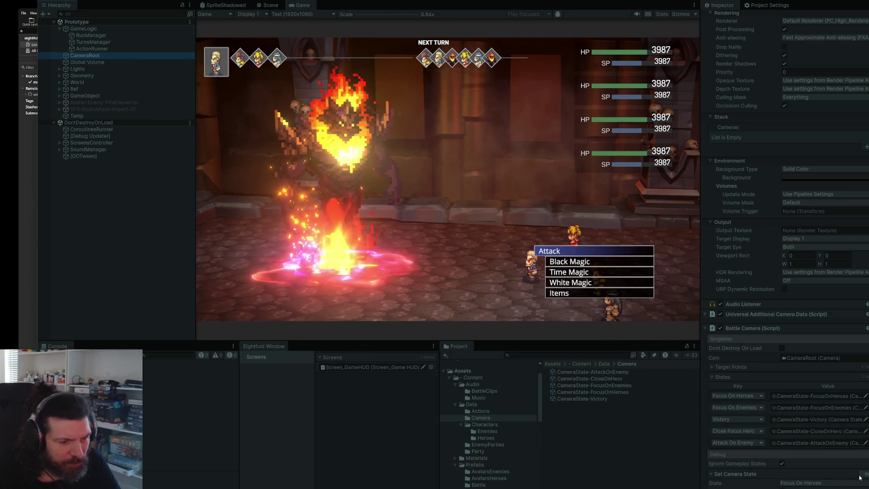
{"action": "left_click", "coordinate": [838, 482]}
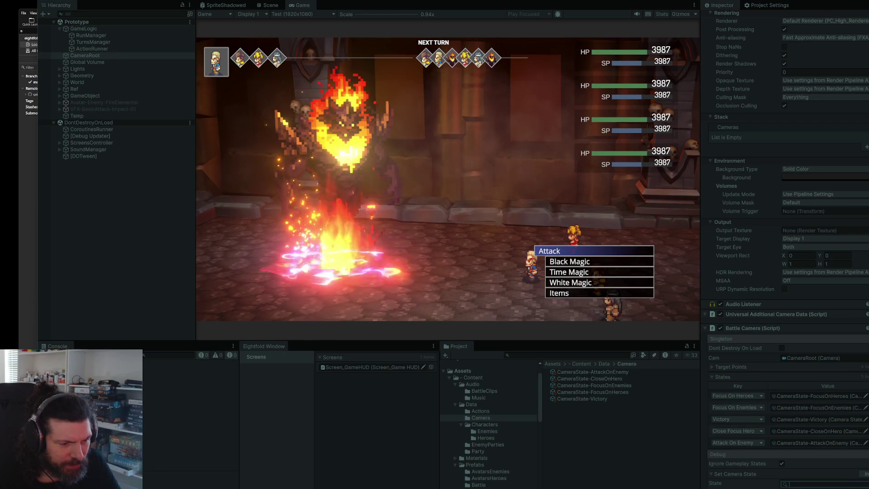
{"action": "key", "text": "Down"}
{"action": "key", "text": "Return"}
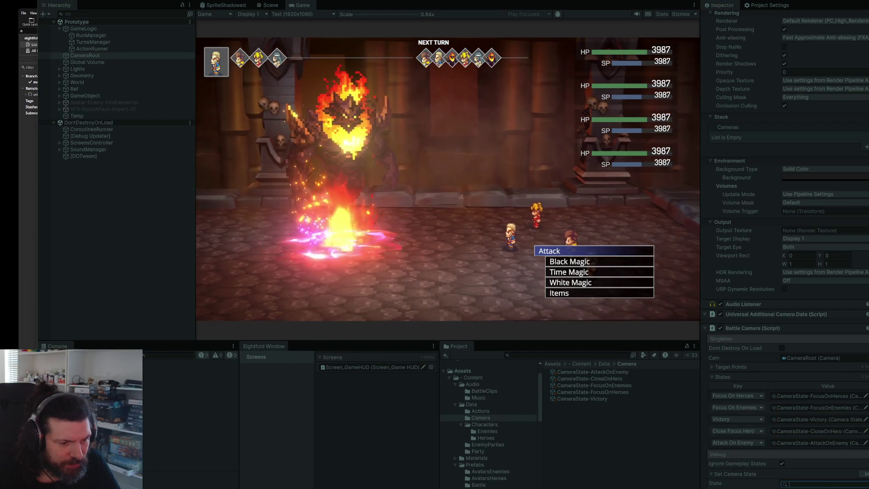
{"action": "left_click", "coordinate": [849, 486]}
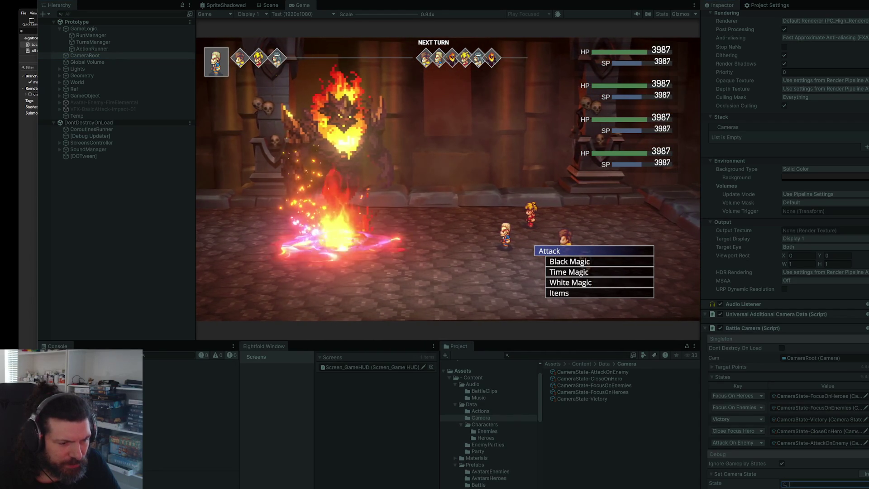
{"action": "key", "text": "Down"}
{"action": "key", "text": "Down"}
{"action": "key", "text": "Down"}
{"action": "key", "text": "Return"}
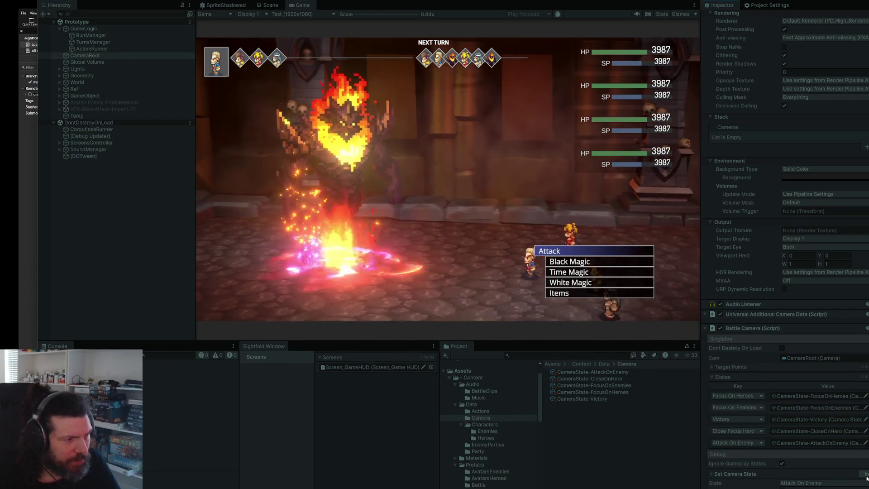
{"action": "left_click", "coordinate": [822, 484]}
{"action": "key", "text": "Down"}
{"action": "key", "text": "Down"}
{"action": "key", "text": "Return"}
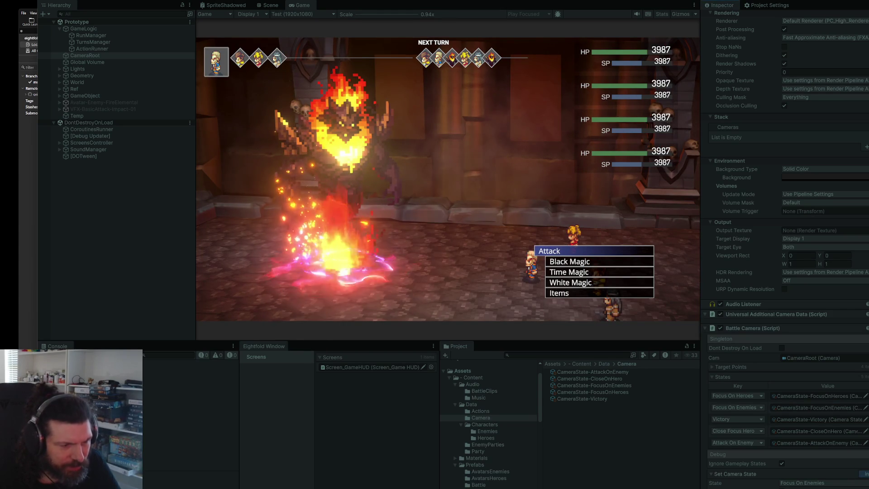
Try a Y rotation on CameraState-FocusOnHeroes, undo it, and return the debug state to Focus On Enemies.
{"action": "left_click", "coordinate": [616, 393]}
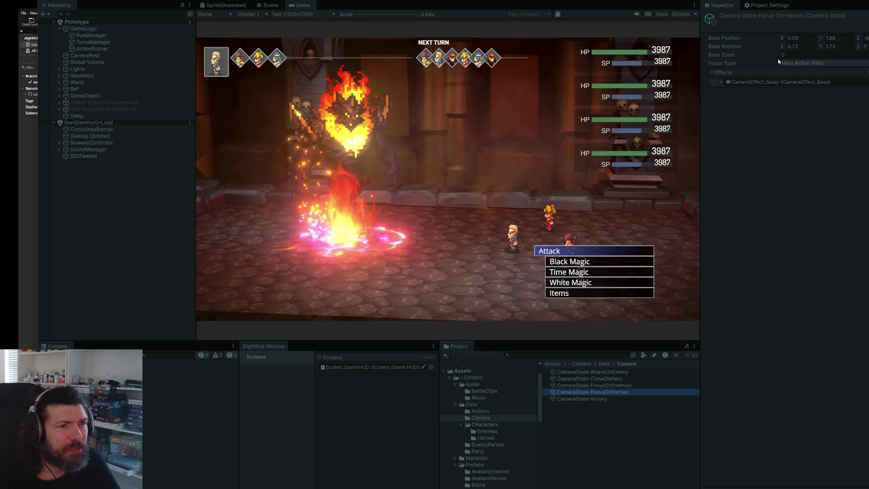
{"action": "mouse_move", "coordinate": [820, 47]}
{"action": "left_mouse_down"}
{"action": "mouse_move", "coordinate": [741, 71]}
{"action": "mouse_move", "coordinate": [865, 68]}
{"action": "left_mouse_up"}
{"action": "key", "text": "ctrl+z"}
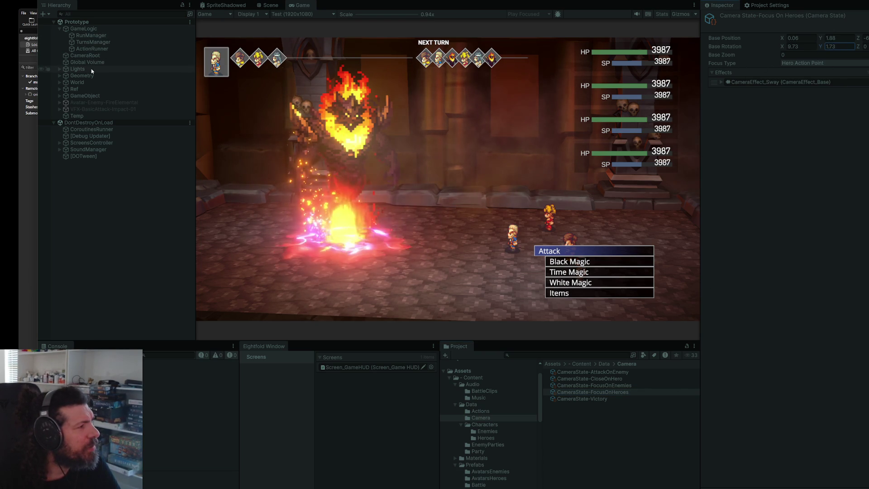
{"action": "left_click", "coordinate": [85, 55]}
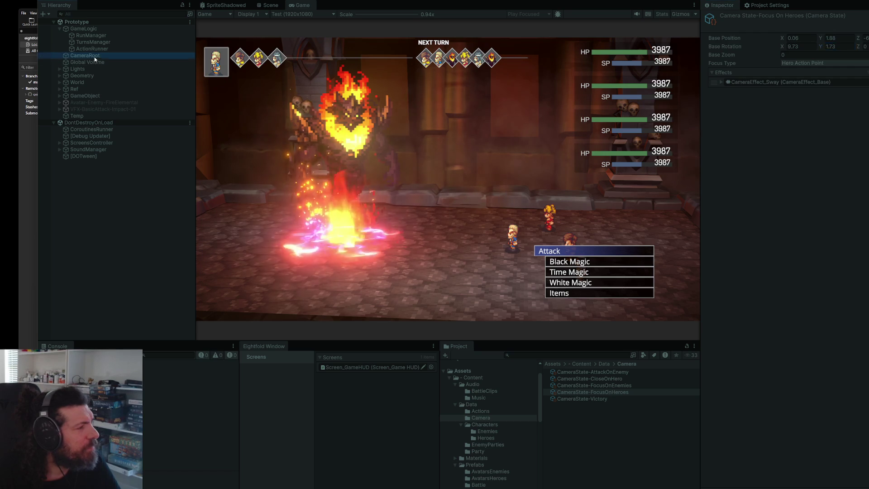
{"action": "scroll", "coordinate": [824, 428], "scroll_direction": "down", "scroll_amount": 10}
{"action": "left_click", "coordinate": [863, 483]}
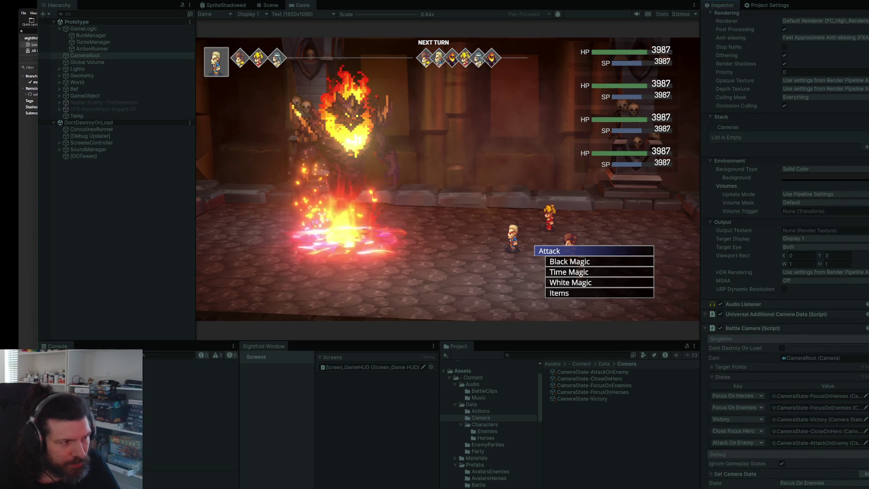
Tune CameraState-FocusOnEnemies to base position X -0.07 and base rotation Y 6.12, then stop the game.
{"action": "left_click", "coordinate": [616, 385]}
{"action": "left_click", "coordinate": [836, 47]}
{"action": "type", "text": "10.86"}
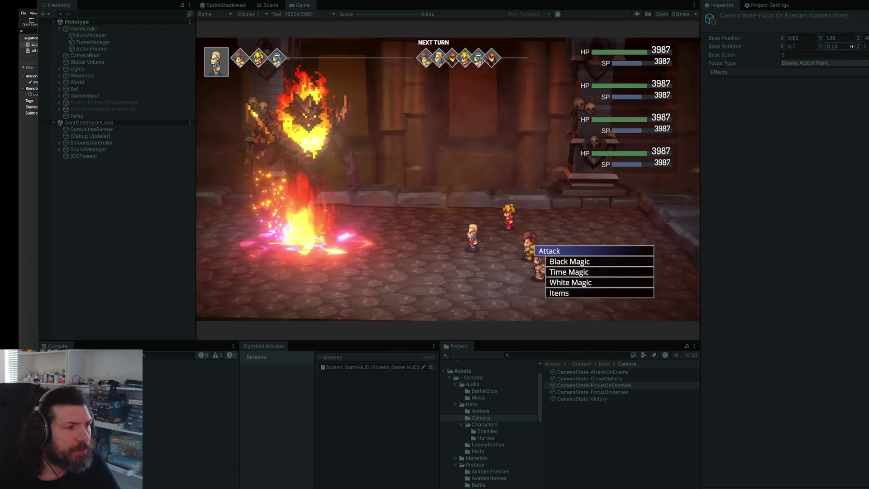
{"action": "left_click", "coordinate": [784, 40]}
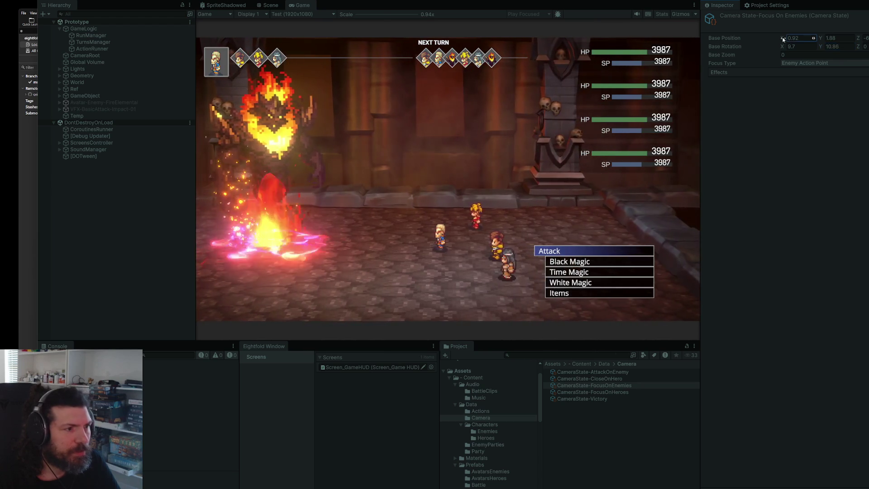
{"action": "key", "text": "ctrl+z"}
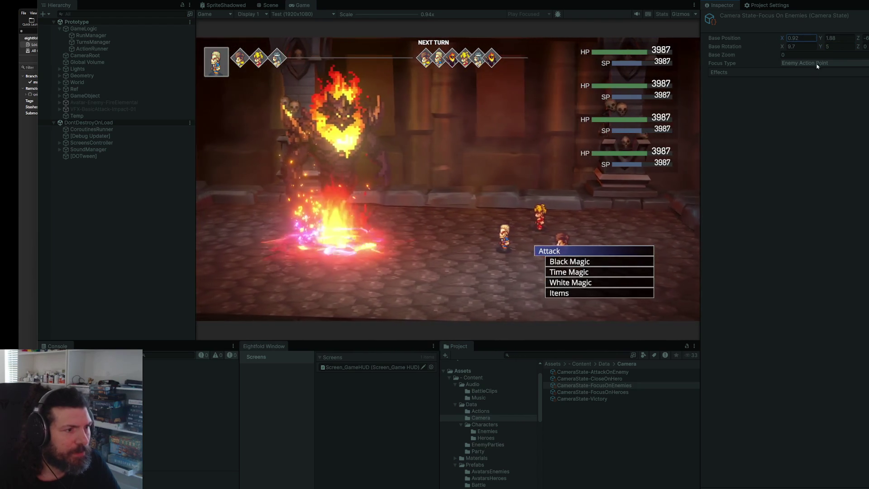
{"action": "mouse_move", "coordinate": [783, 39]}
{"action": "left_mouse_down"}
{"action": "mouse_move", "coordinate": [773, 39]}
{"action": "mouse_move", "coordinate": [842, 52]}
{"action": "left_mouse_up"}
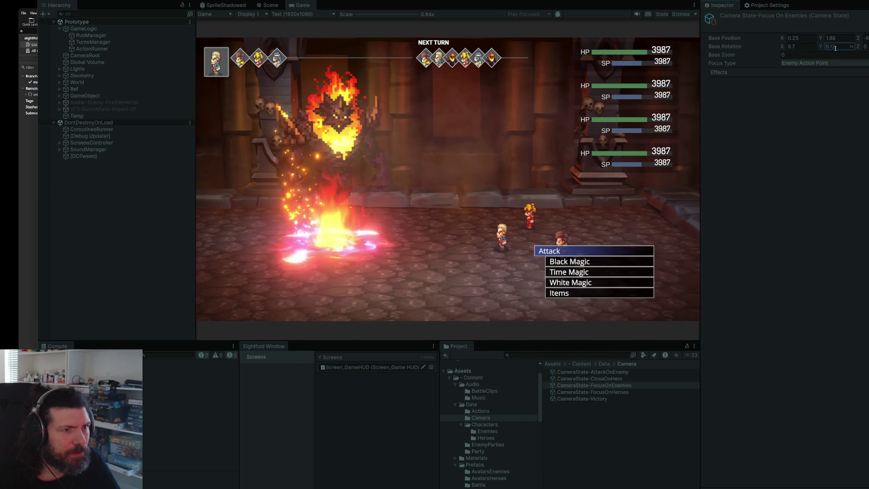
{"action": "mouse_move", "coordinate": [781, 39]}
{"action": "left_mouse_down"}
{"action": "mouse_move", "coordinate": [772, 41]}
{"action": "mouse_move", "coordinate": [780, 43]}
{"action": "left_mouse_up"}
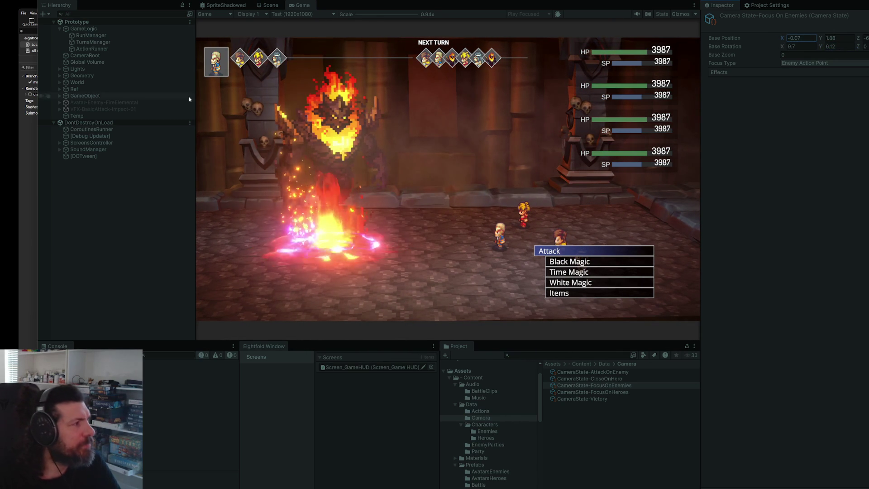
{"action": "left_click", "coordinate": [474, 1]}
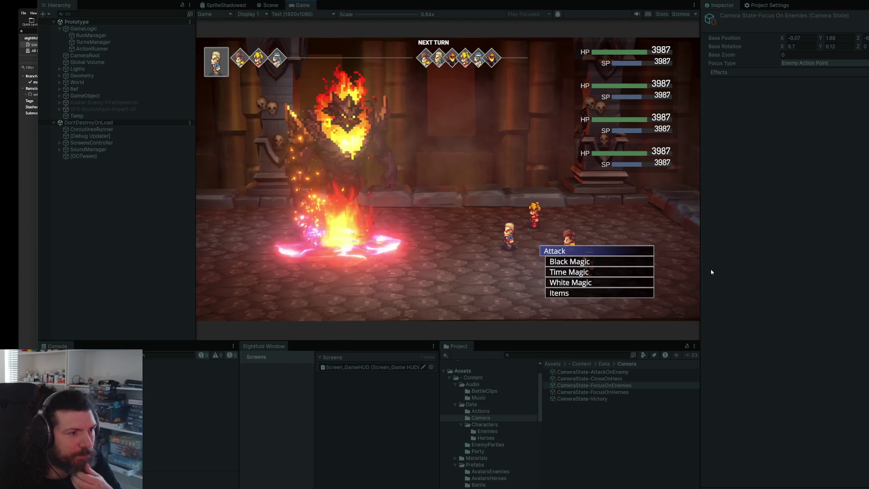
Have several heroes attack the fire elemental, then stop play mode.
{"action": "key", "text": "Return"}
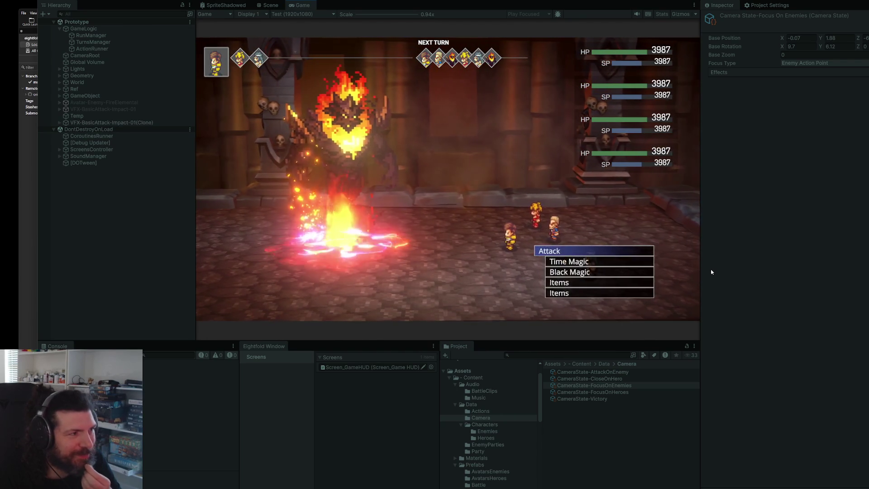
{"action": "key", "text": "Return"}
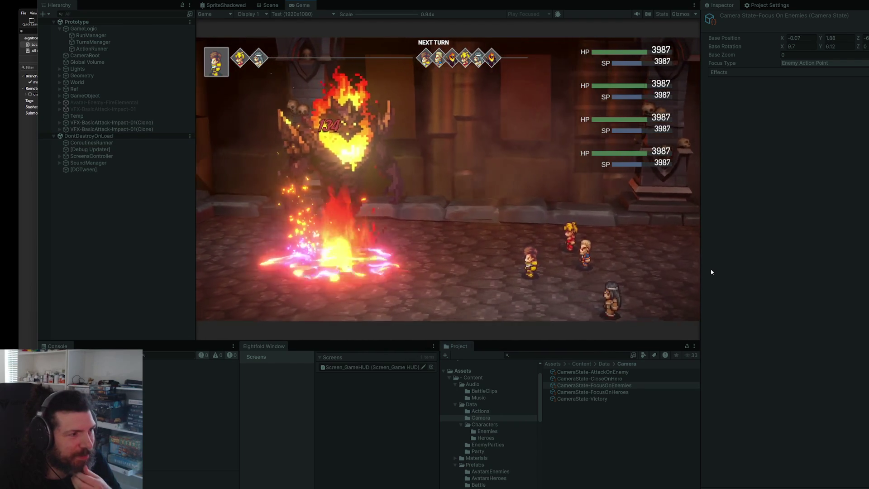
{"action": "key", "text": "Return"}
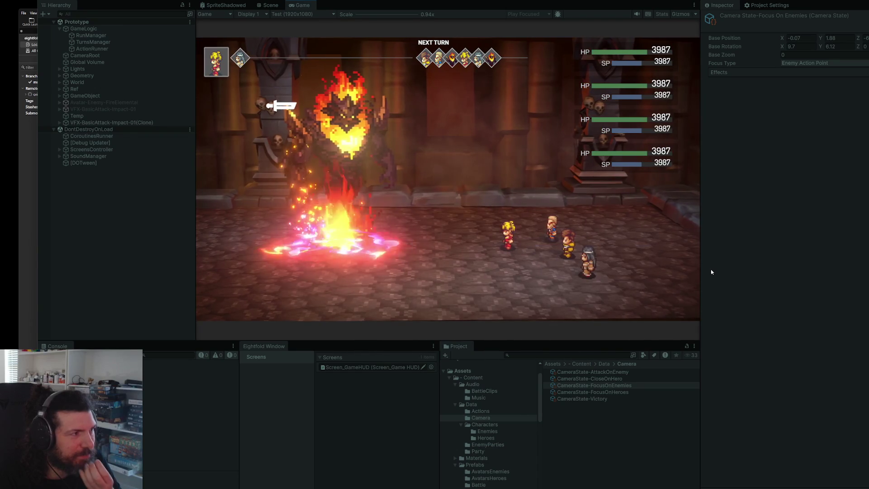
{"action": "key", "text": "Return"}
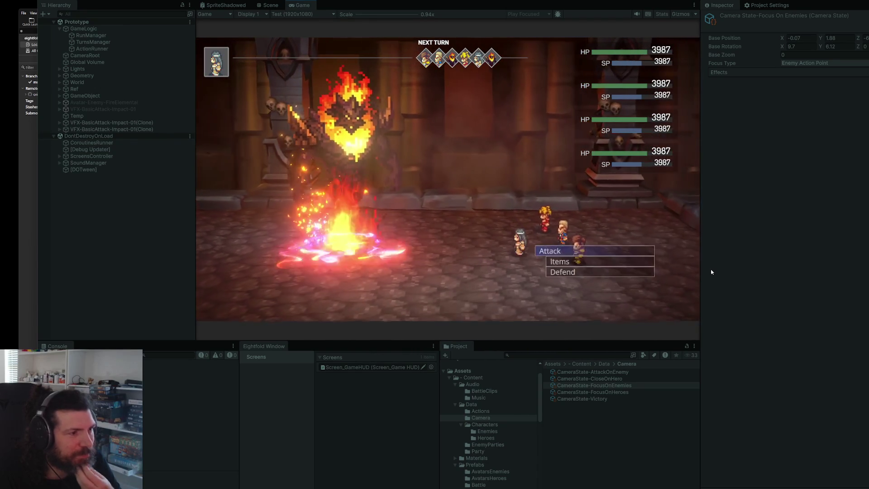
{"action": "key", "text": "Return"}
{"action": "key", "text": "Return"}
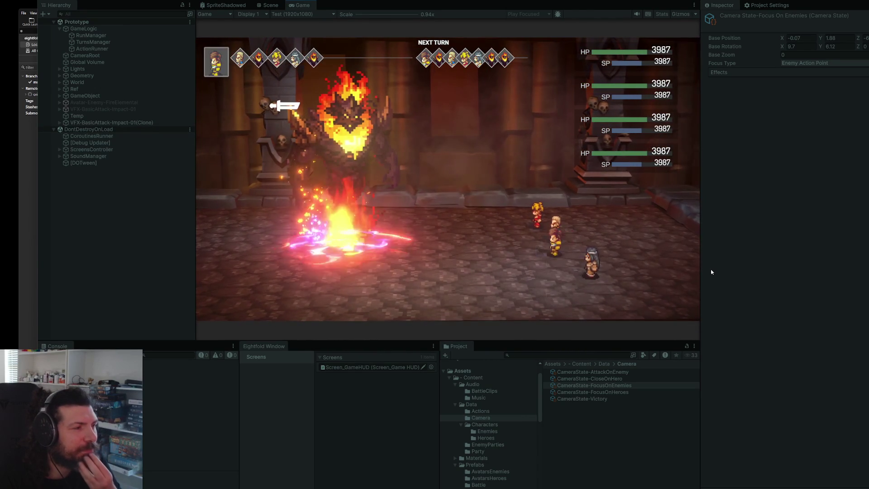
{"action": "key", "text": "Return"}
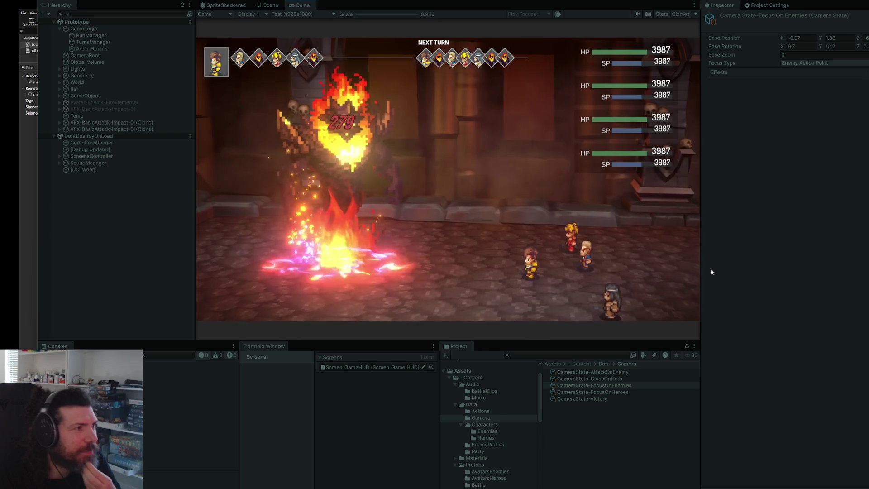
{"action": "key", "text": "Return"}
{"action": "key", "text": "Return"}
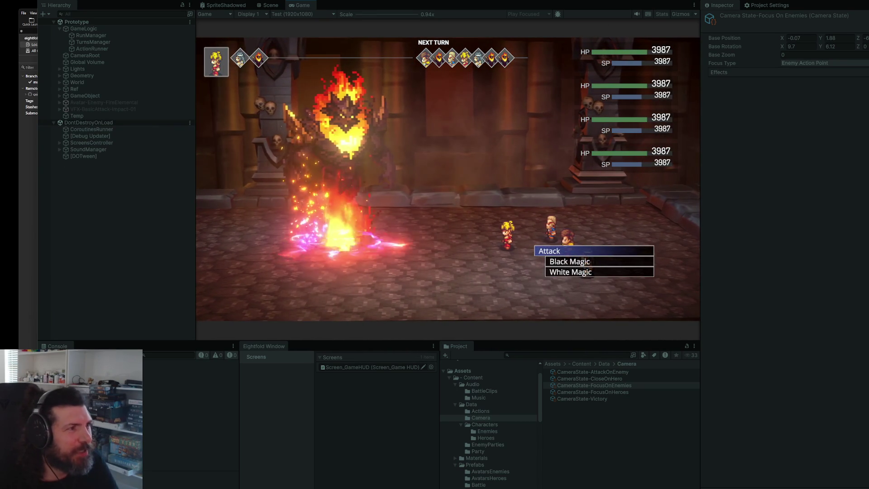
{"action": "key", "text": "ctrl+p"}
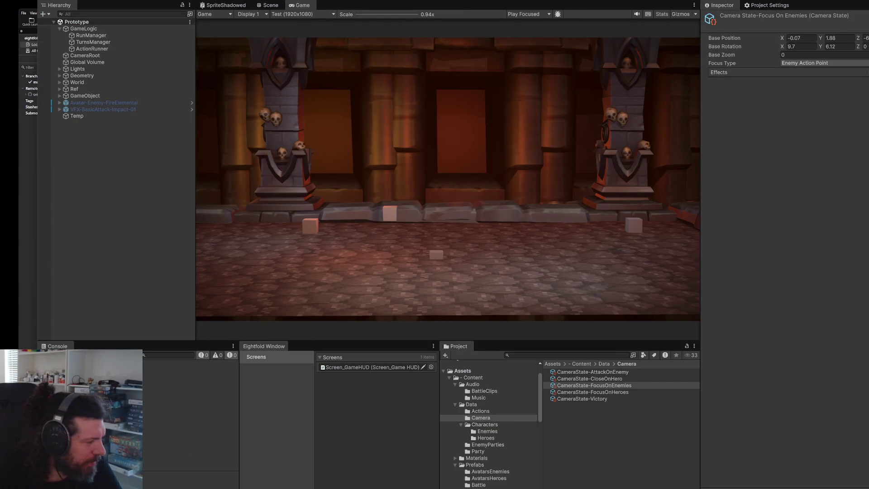
Change the wait on line 35 of Ability_BasicAttack.cs from 1 to 0.5 seconds.
{"action": "key", "text": "alt+Tab"}
{"action": "left_click", "coordinate": [533, 375]}
{"action": "key", "text": "Delete"}
{"action": "type", "text": "0.5f);"}
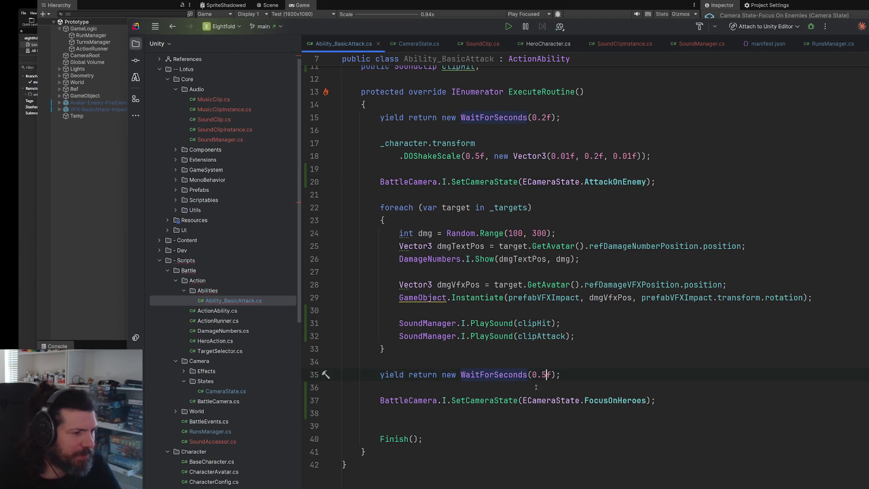
Reload scripts in Unity, then delete the weight field and its HideInInspector attribute from CameraState.cs.
{"action": "key", "text": "alt+Tab"}
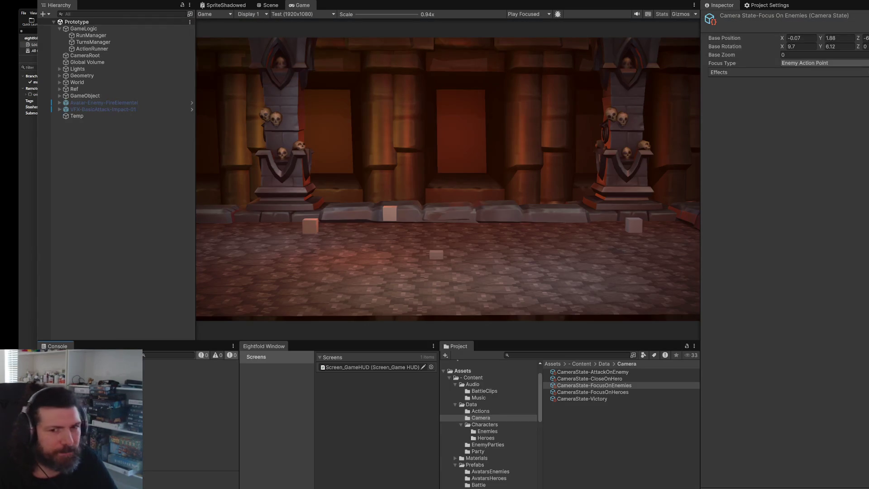
{"action": "key", "text": "alt+Tab"}
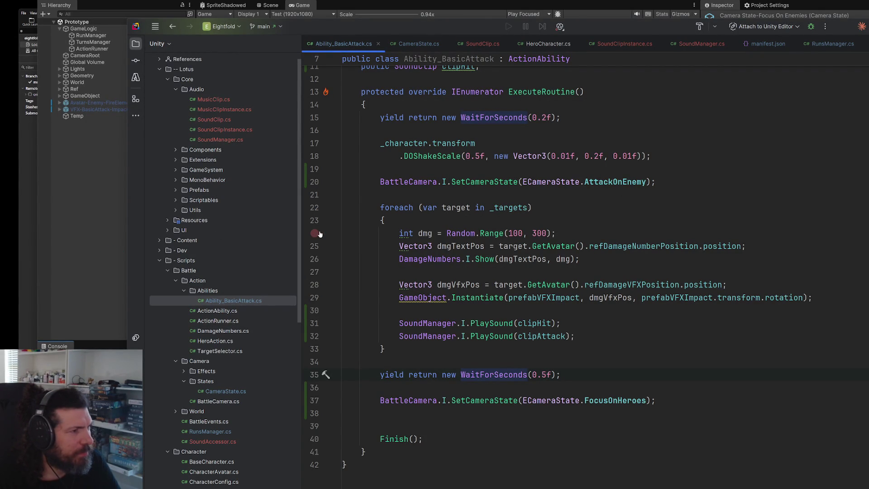
{"action": "left_click", "coordinate": [640, 198]}
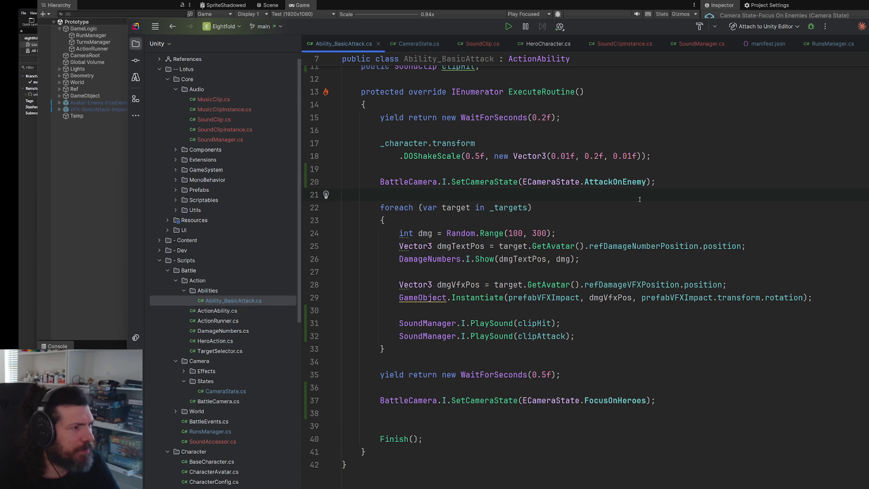
{"action": "left_click", "coordinate": [419, 44]}
{"action": "scroll", "coordinate": [614, 288], "scroll_direction": "down", "scroll_amount": 10}
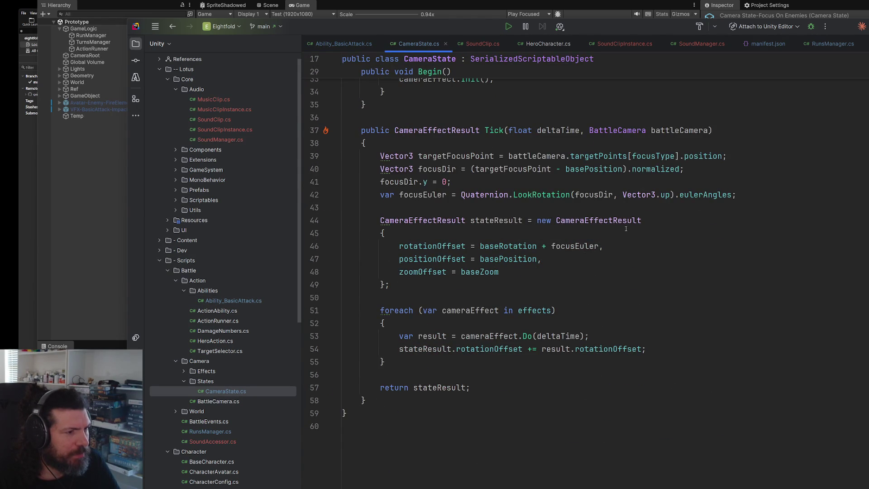
{"action": "scroll", "coordinate": [647, 244], "scroll_direction": "up", "scroll_amount": 5}
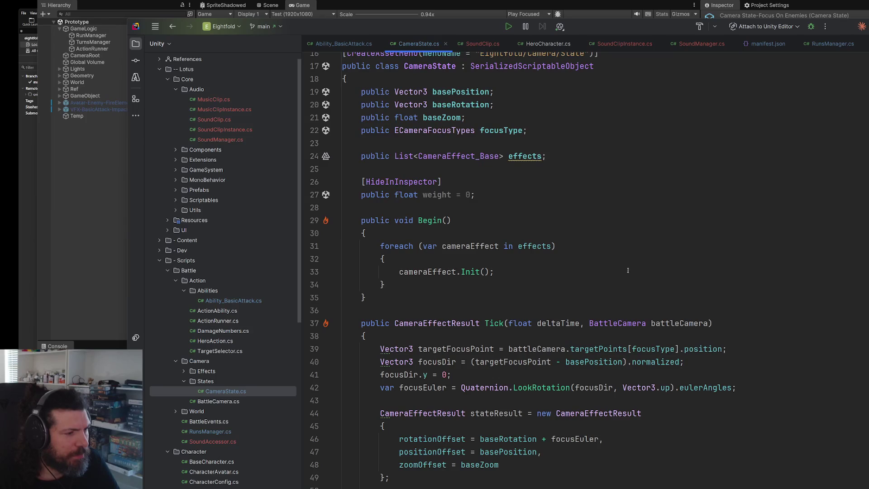
{"action": "scroll", "coordinate": [628, 263], "scroll_direction": "down", "scroll_amount": 2}
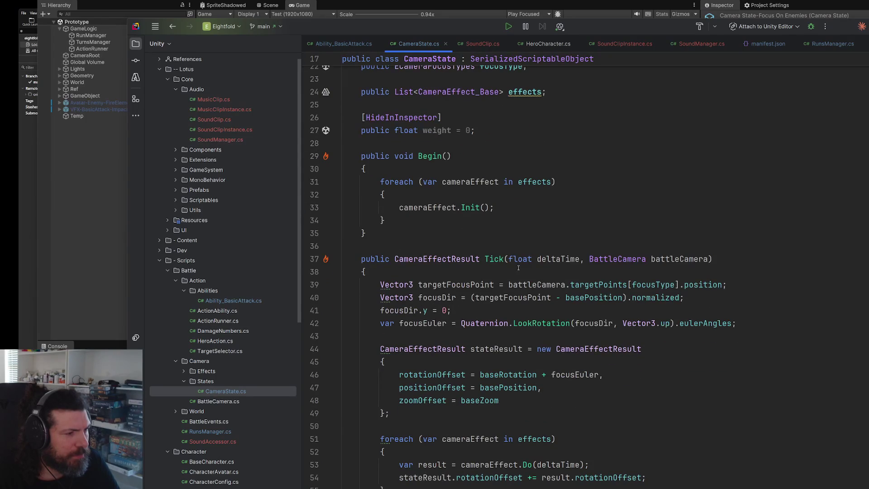
{"action": "scroll", "coordinate": [519, 268], "scroll_direction": "down", "scroll_amount": 4}
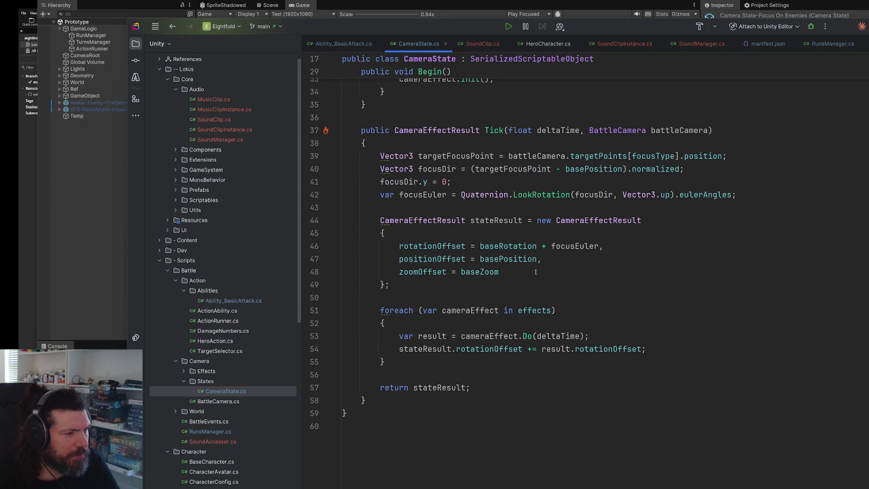
{"action": "double_click", "coordinate": [515, 245]}
{"action": "scroll", "coordinate": [551, 245], "scroll_direction": "up", "scroll_amount": 5}
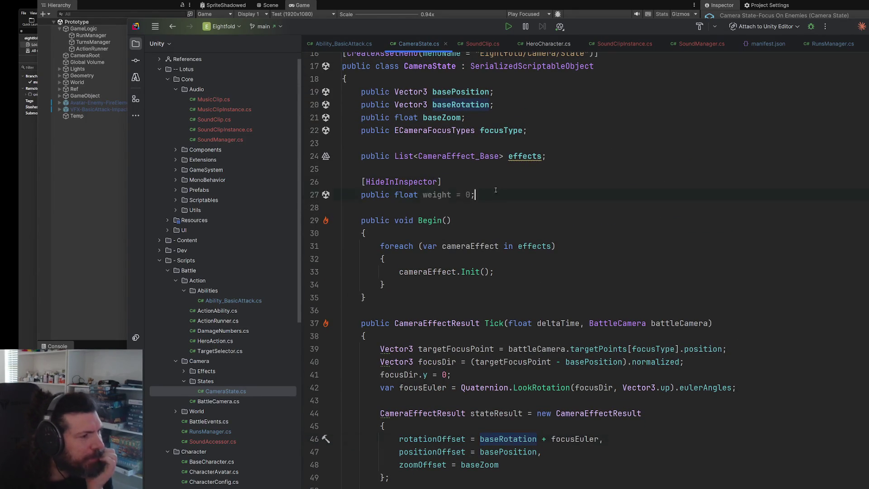
{"action": "key", "text": "shift+Up"}
{"action": "key", "text": "shift+Up"}
{"action": "key", "text": "Delete"}
{"action": "key", "text": "Delete"}
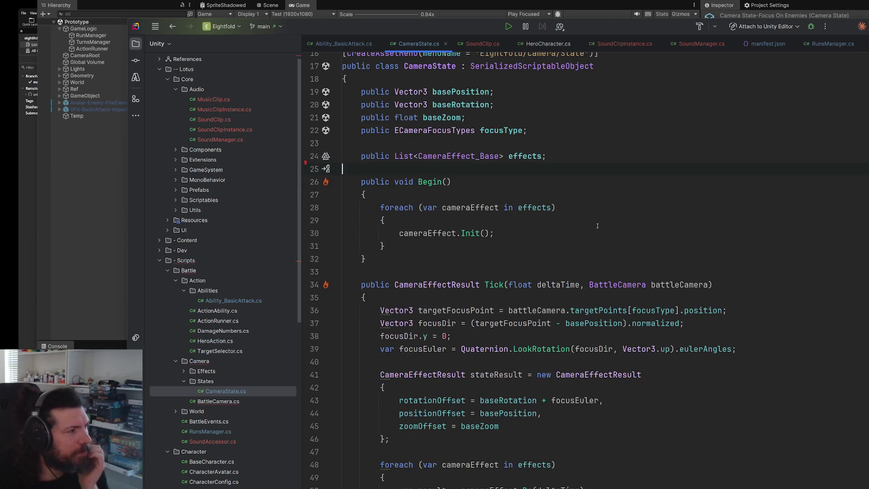
{"action": "scroll", "coordinate": [595, 226], "scroll_direction": "down", "scroll_amount": 4}
In BattleCamera.cs, delete the foreach loop in Start and the if (!smooth) block.
{"action": "double_click", "coordinate": [230, 402]}
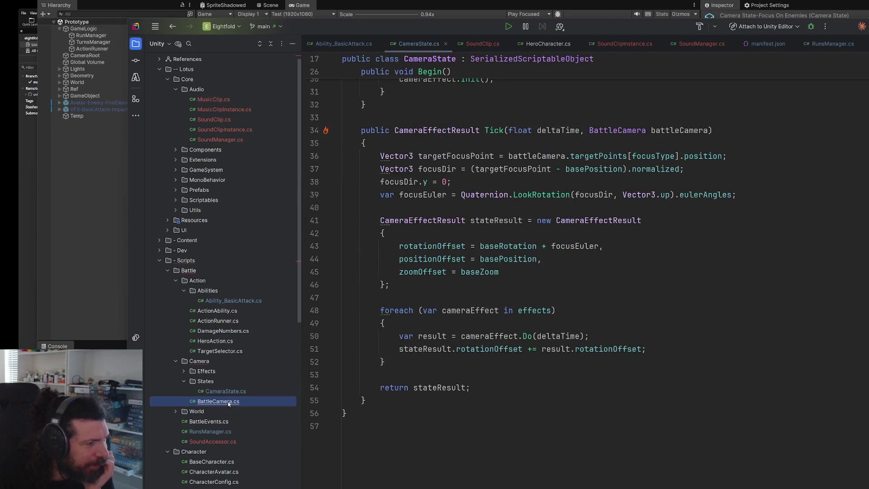
{"action": "scroll", "coordinate": [545, 308], "scroll_direction": "down", "scroll_amount": 3}
{"action": "key", "text": "shift+Up"}
{"action": "key", "text": "shift+Up"}
{"action": "key", "text": "shift+Up"}
{"action": "key", "text": "Delete"}
{"action": "key", "text": "Delete"}
{"action": "scroll", "coordinate": [511, 273], "scroll_direction": "down", "scroll_amount": 10}
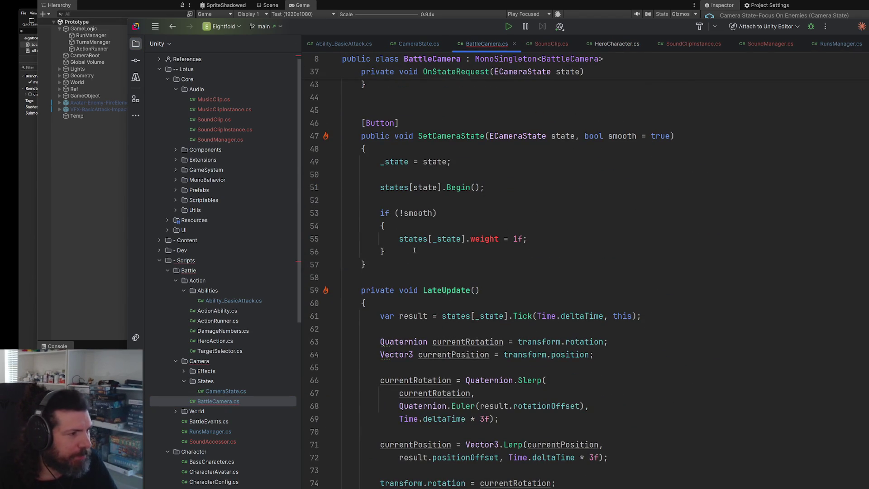
{"action": "key", "text": "Delete"}
{"action": "key", "text": "Delete"}
{"action": "key", "text": "BackSpace"}
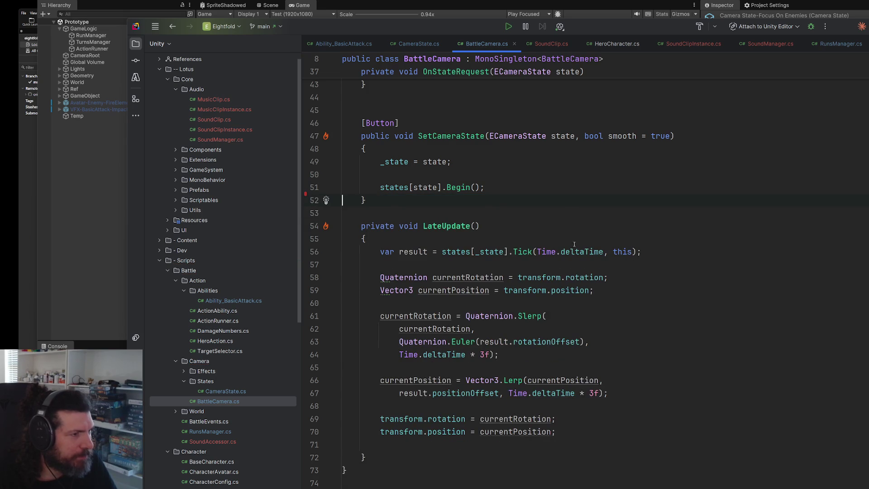
{"action": "scroll", "coordinate": [629, 259], "scroll_direction": "down", "scroll_amount": 2}
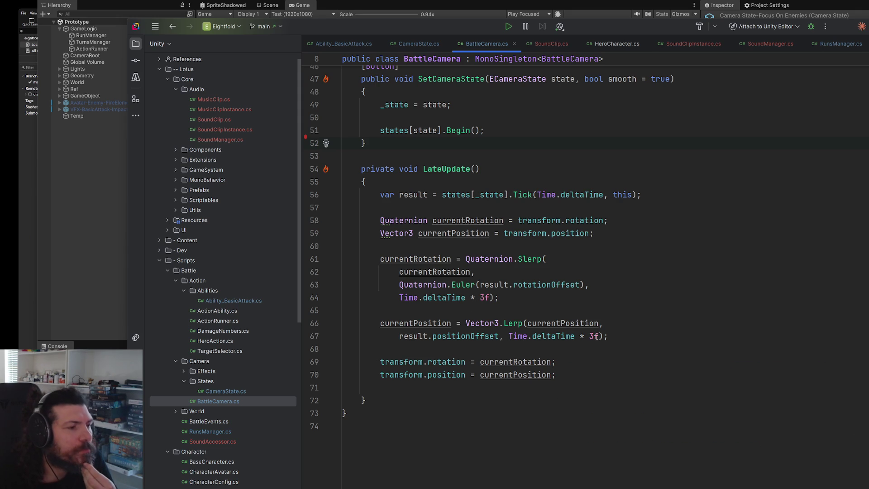
Highlight deltaTime, the 3f speed factor and positionOffset in BattleCamera's position lerp.
{"action": "double_click", "coordinate": [562, 337]}
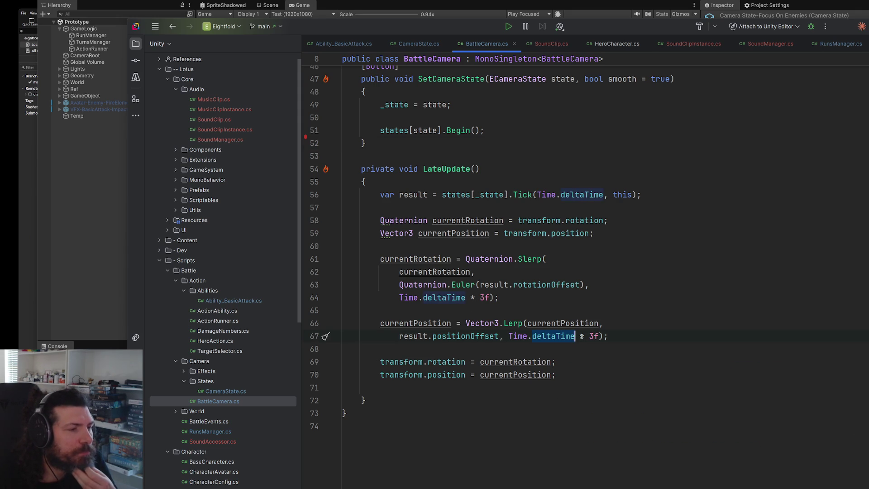
{"action": "double_click", "coordinate": [593, 336]}
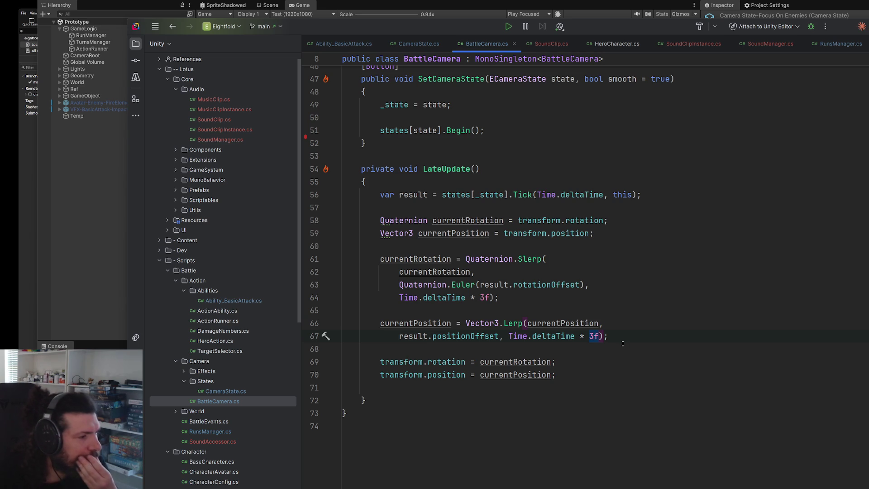
{"action": "double_click", "coordinate": [480, 337]}
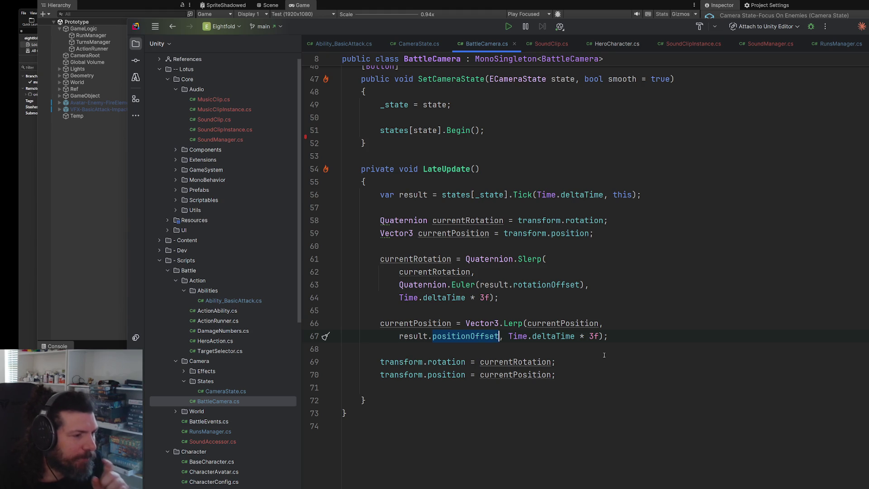
Open CameraState.cs from the Solution explorer to view its fields.
{"action": "double_click", "coordinate": [224, 390]}
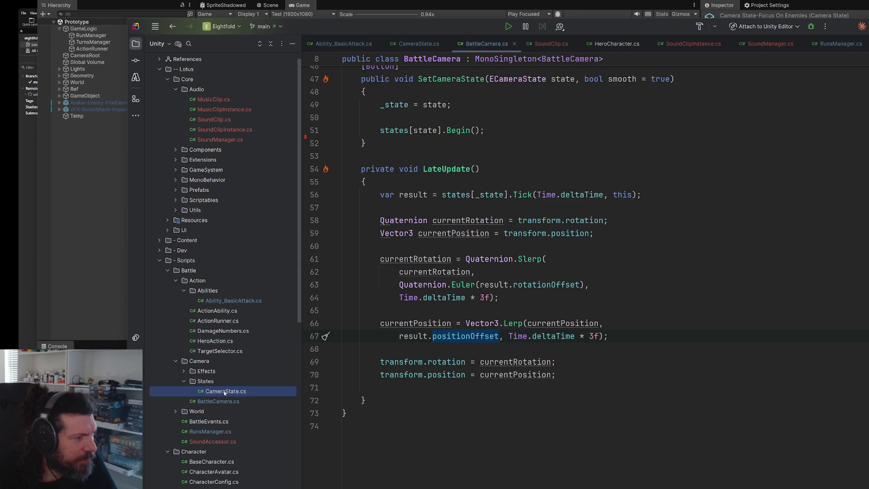
{"action": "scroll", "coordinate": [523, 196], "scroll_direction": "up", "scroll_amount": 5}
{"action": "scroll", "coordinate": [523, 195], "scroll_direction": "down", "scroll_amount": 3}
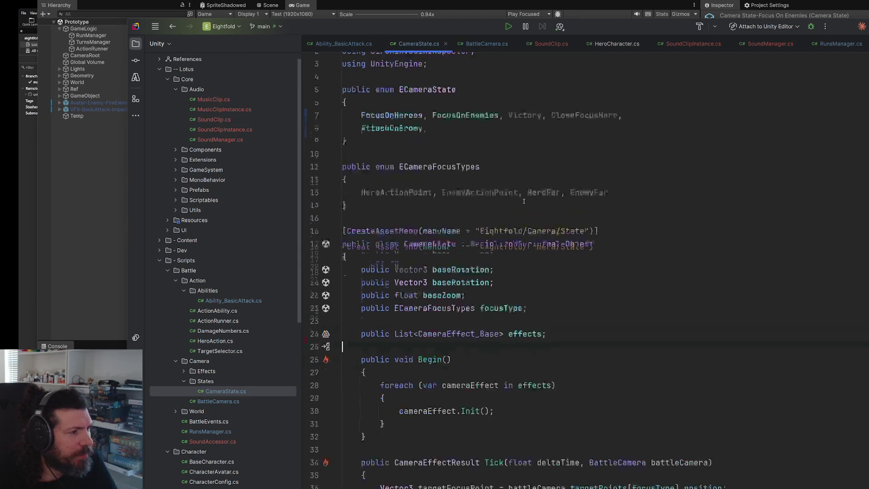
Add 'public float lerpSpeed = 1f;' below the focusType field in CameraState.
{"action": "left_click", "coordinate": [545, 264]}
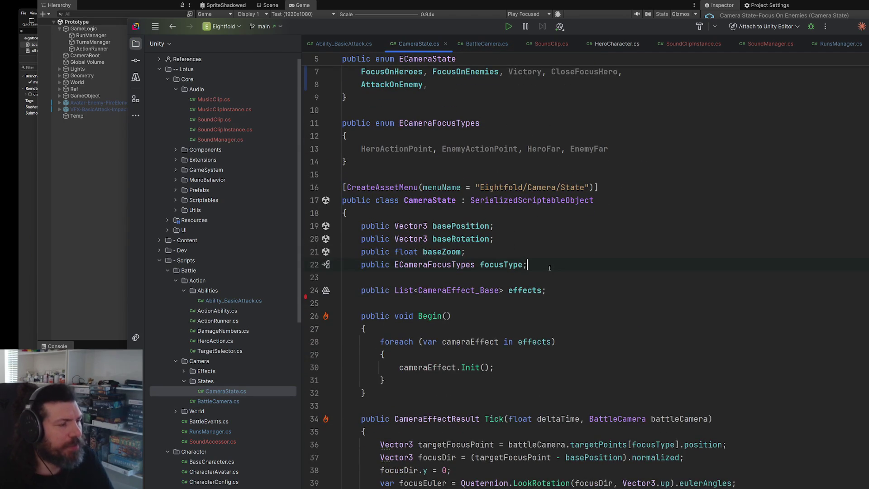
{"action": "key", "text": "Return"}
{"action": "type", "text": "public floa"}
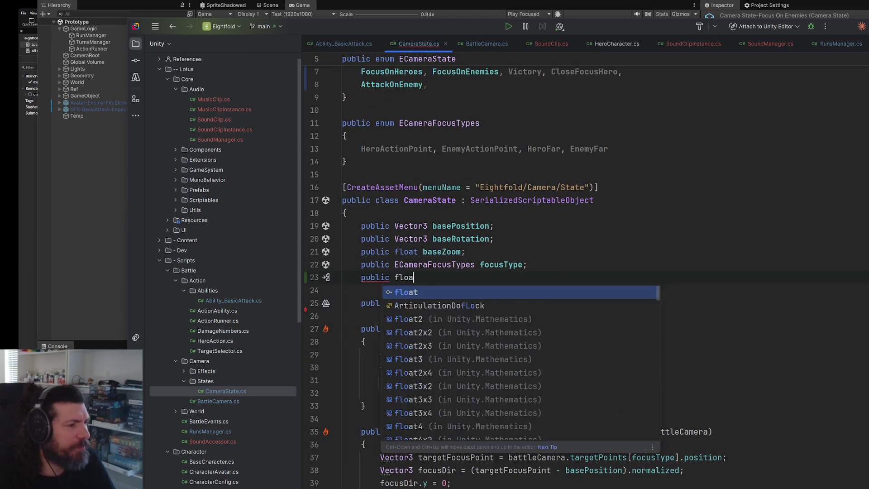
{"action": "type", "text": "t "}
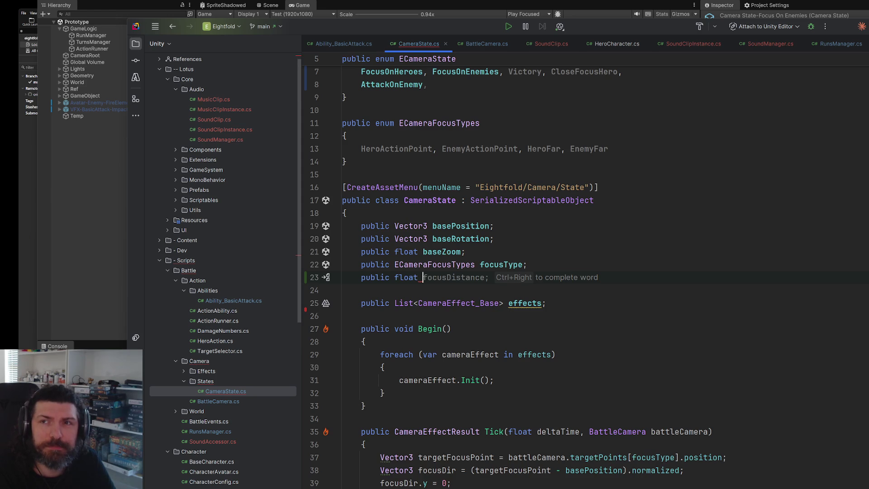
{"action": "type", "text": "lerpSpeed ="}
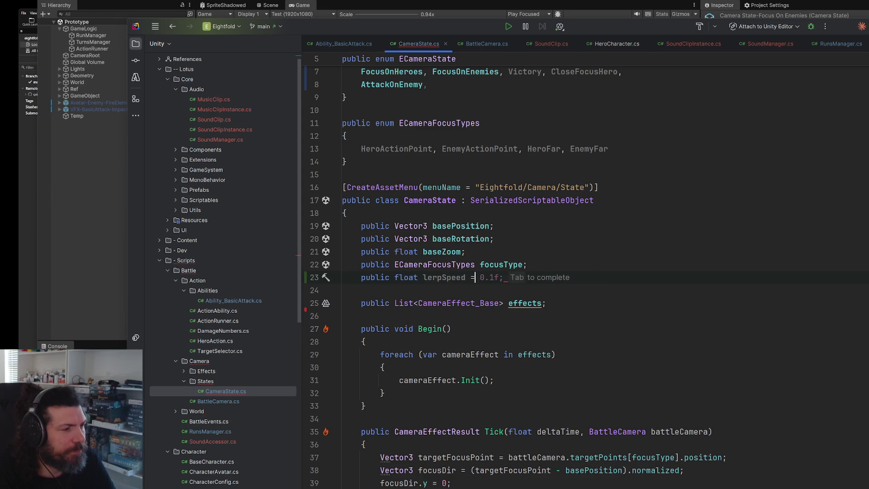
{"action": "type", "text": " 1f;"}
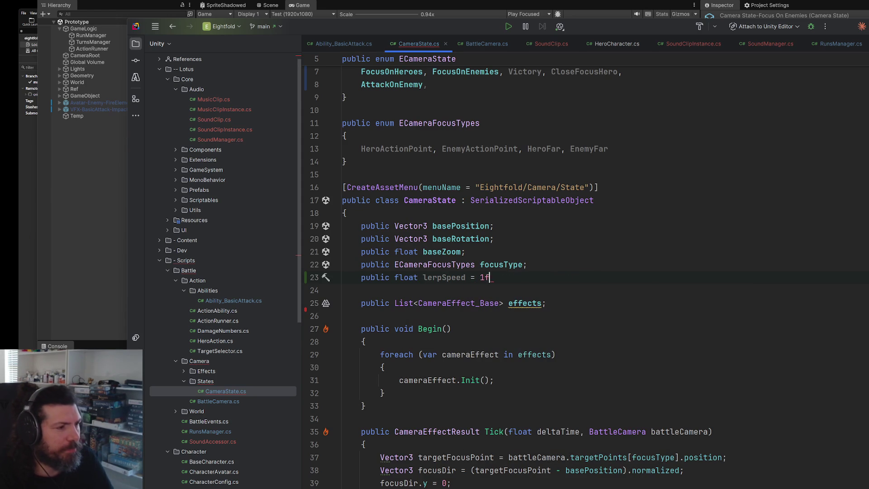
In BattleCamera, replace the position lerp's hard-coded 3f with states[_state].lerpSpeed.
{"action": "key", "text": "ctrl+Tab"}
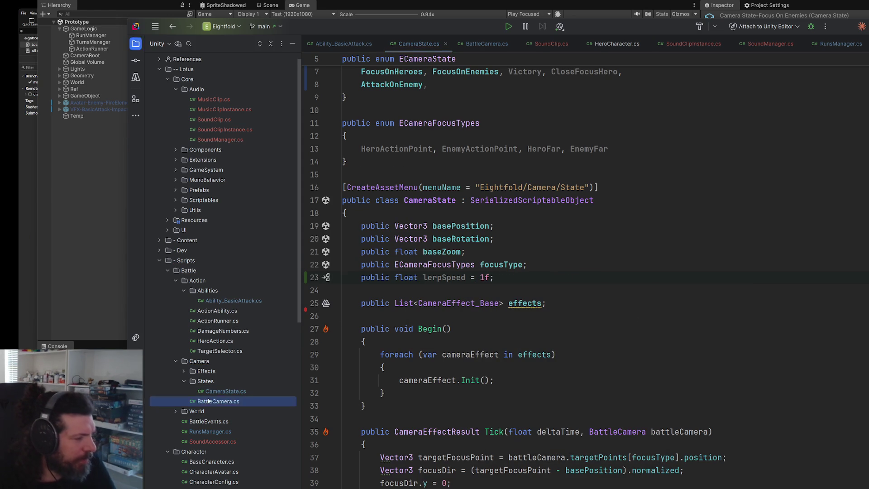
{"action": "double_click", "coordinate": [593, 336]}
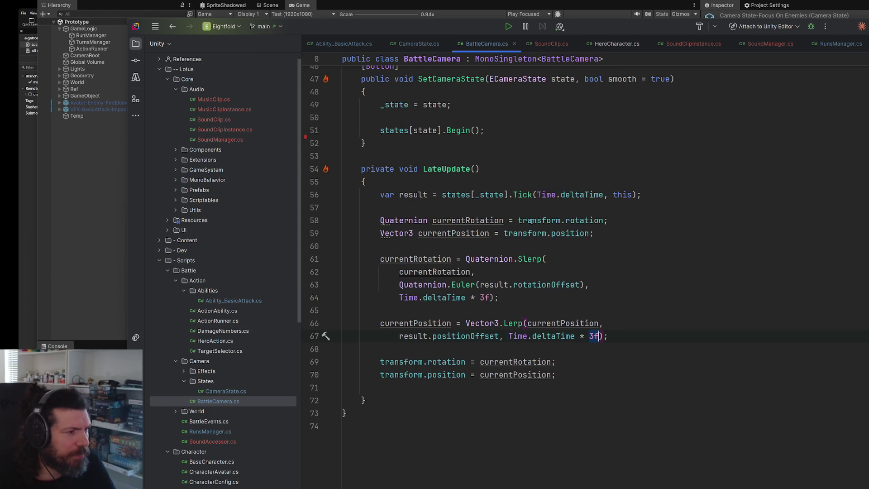
{"action": "left_click", "coordinate": [508, 195]}
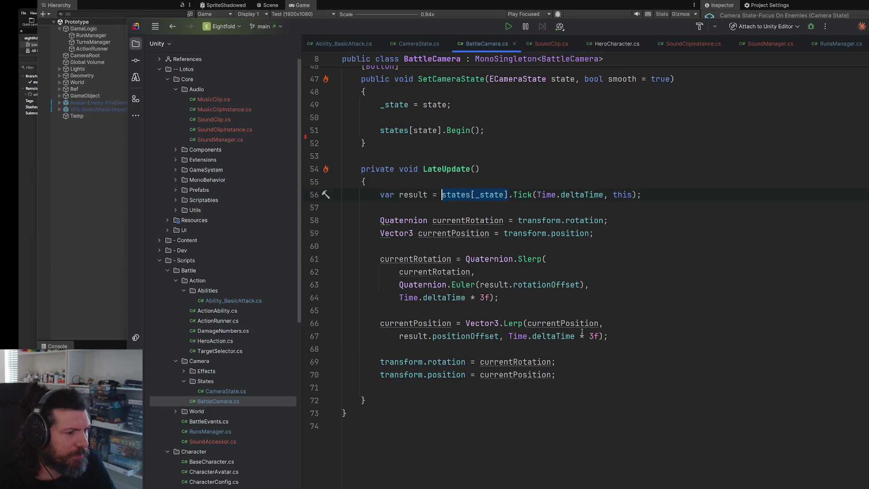
{"action": "type", "text": "states[_state]"}
{"action": "type", "text": ".le"}
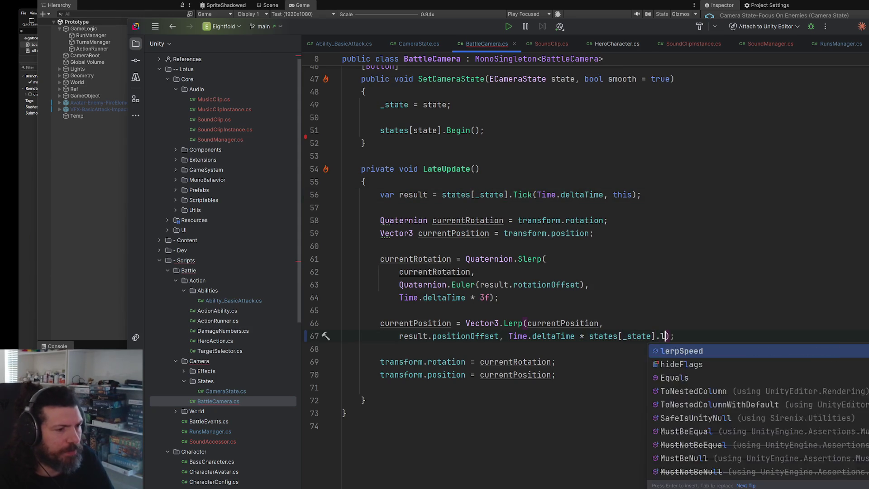
{"action": "type", "text": "rpSpeed"}
{"action": "key", "text": "alt+Tab"}
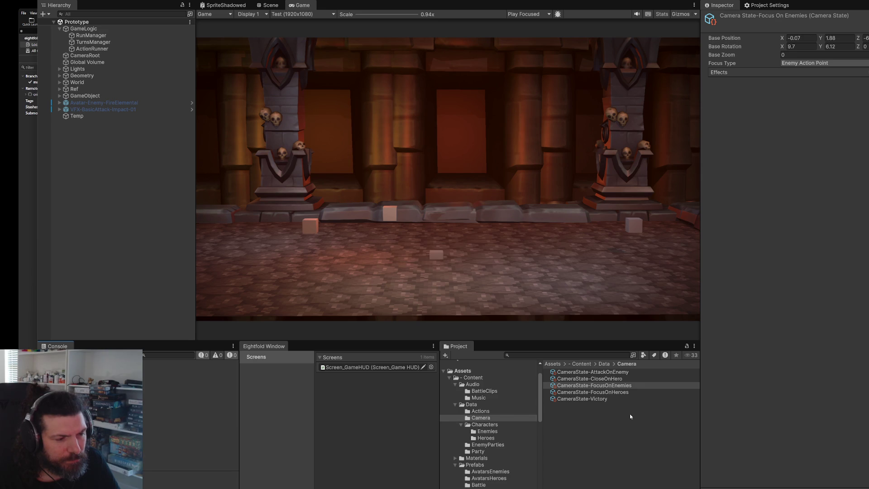
Set Lerp Speed to 3 on the FocusOnEnemies camera state asset and 10 on AttackOnEnemy.
{"action": "left_click", "coordinate": [629, 384]}
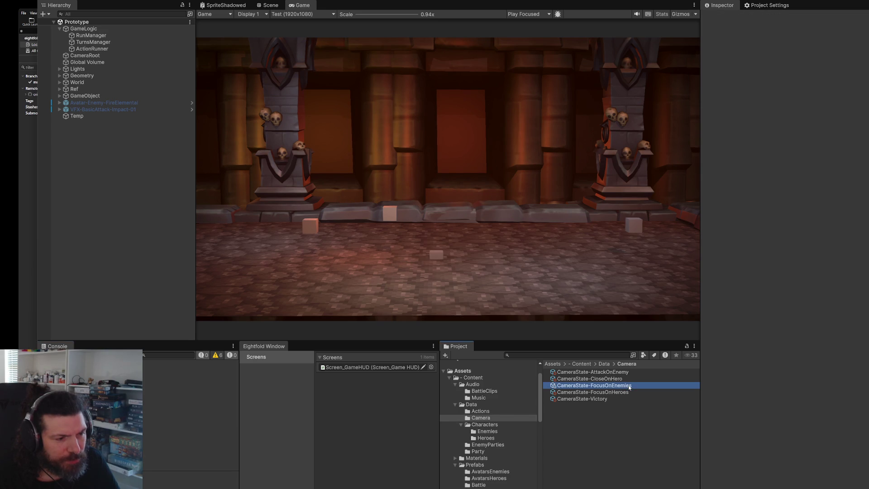
{"action": "left_click", "coordinate": [810, 72]}
{"action": "type", "text": "3"}
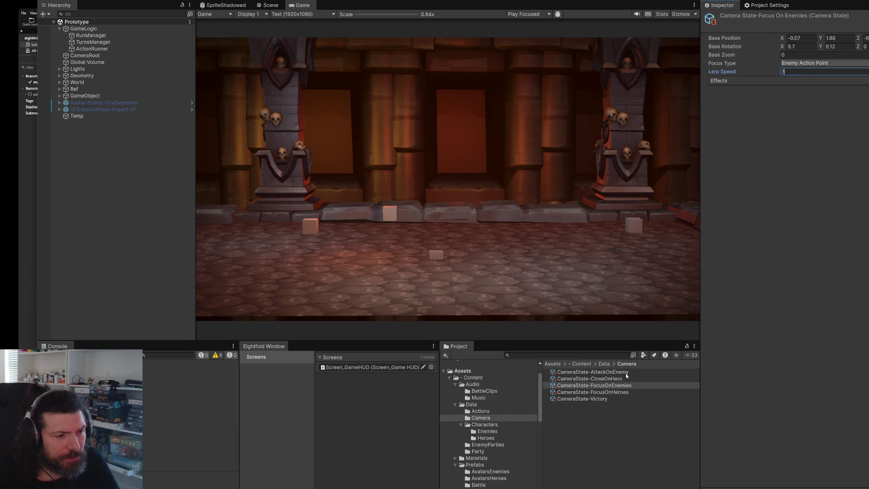
{"action": "left_click", "coordinate": [626, 379]}
{"action": "left_click", "coordinate": [796, 73]}
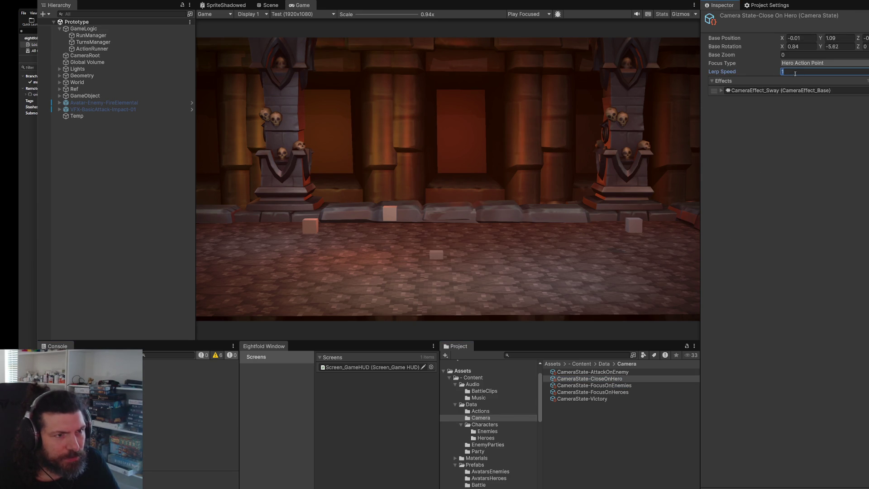
{"action": "left_click", "coordinate": [602, 371]}
{"action": "left_click", "coordinate": [797, 72]}
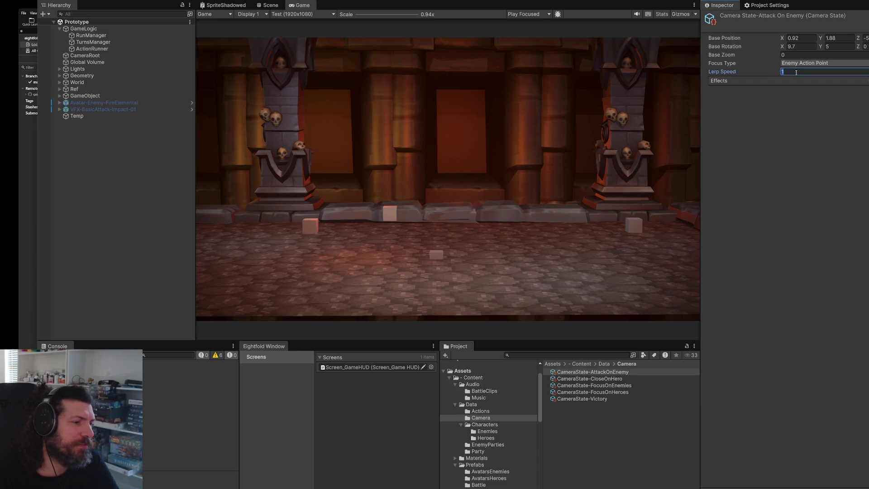
{"action": "key", "text": "Return"}
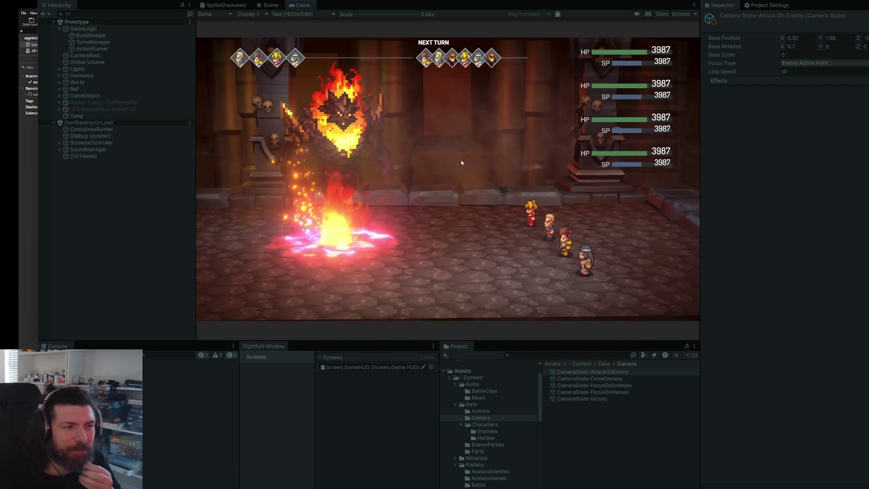
Run several hero basic attacks on the fire elemental in play mode.
{"action": "key", "text": "Return"}
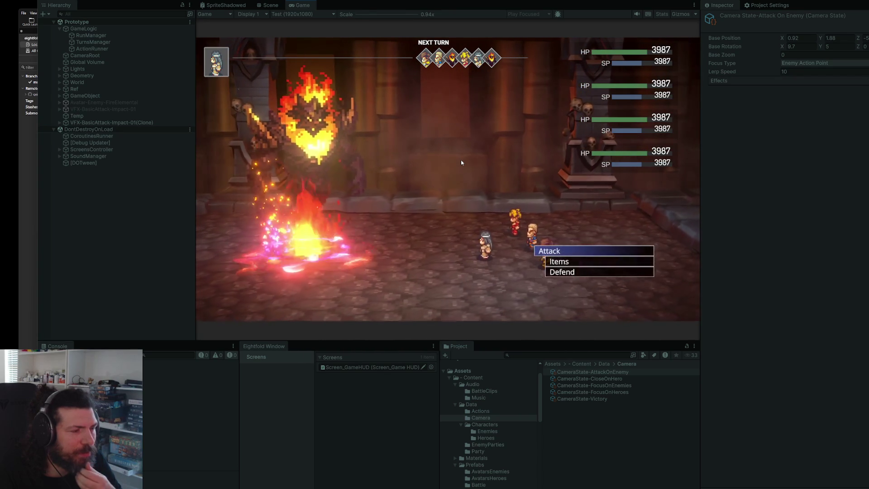
{"action": "key", "text": "Return"}
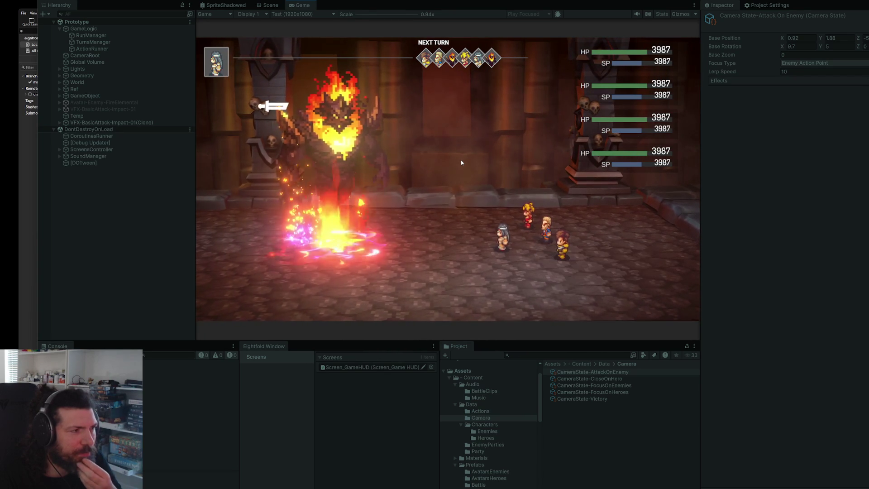
{"action": "key", "text": "Return"}
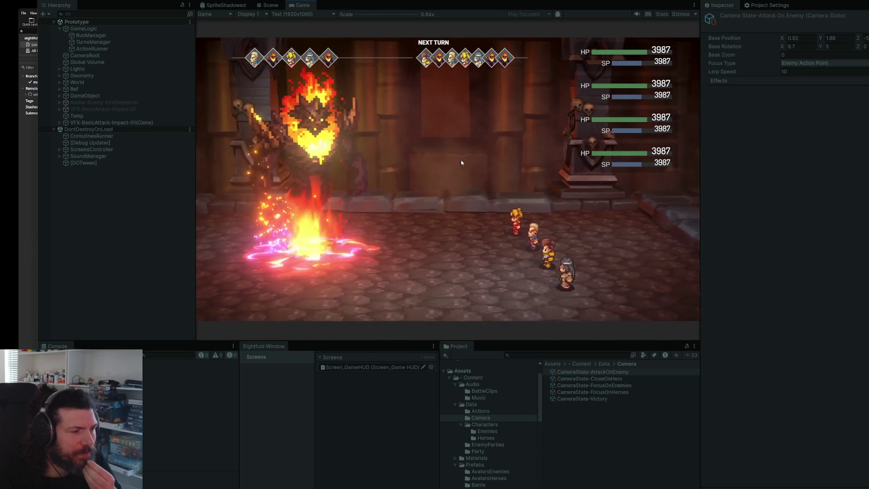
{"action": "key", "text": "Return"}
{"action": "key", "text": "Return"}
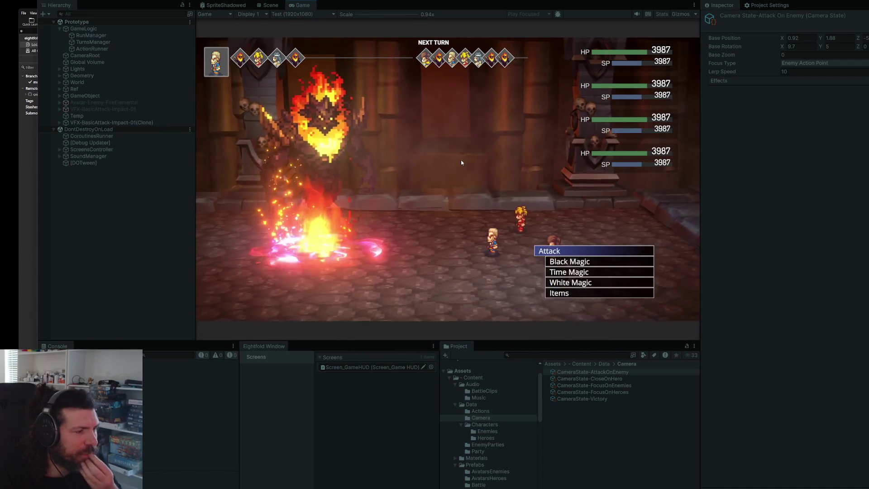
{"action": "key", "text": "Return"}
{"action": "key", "text": "Return"}
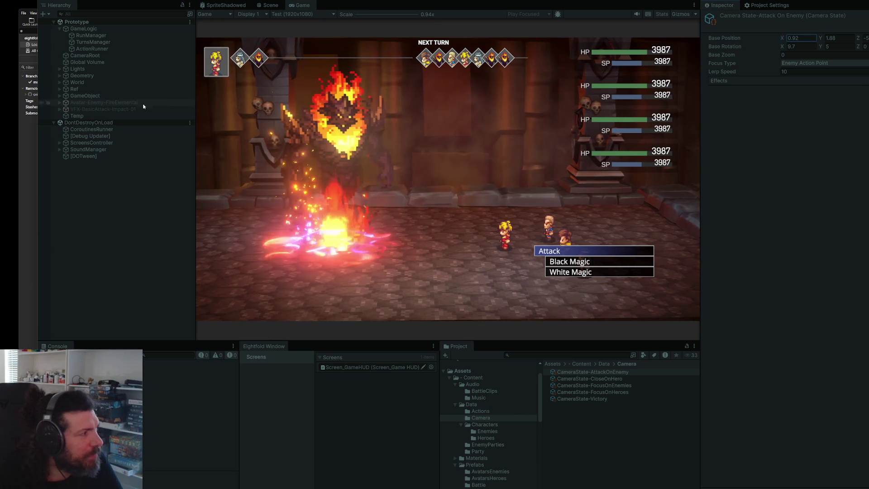
Lower Attack On Enemy's Base Position X to 0.26 and test more hero attacks.
{"action": "left_click_drag", "start_coordinate": [779, 40], "coordinate": [773, 40]}
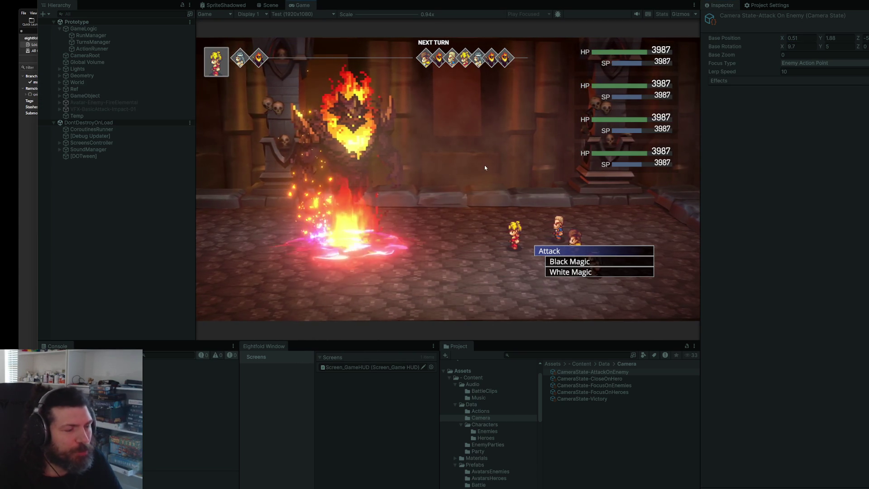
{"action": "key", "text": "Return"}
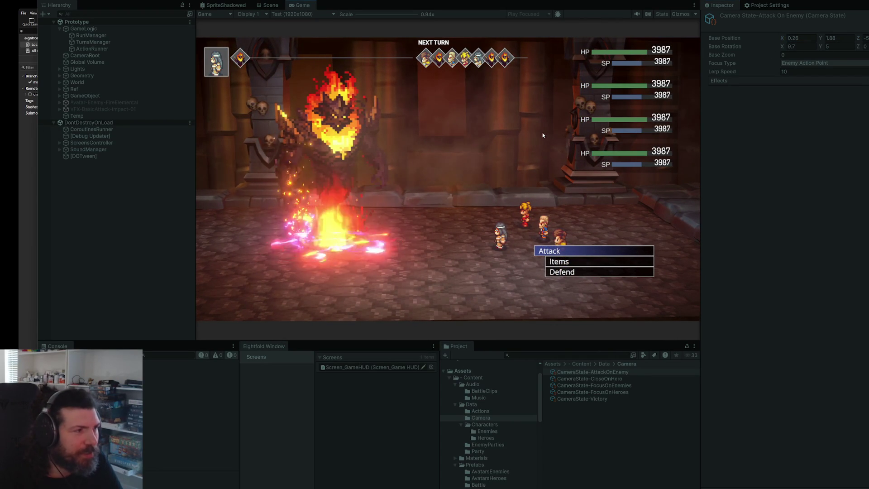
{"action": "key", "text": "Return"}
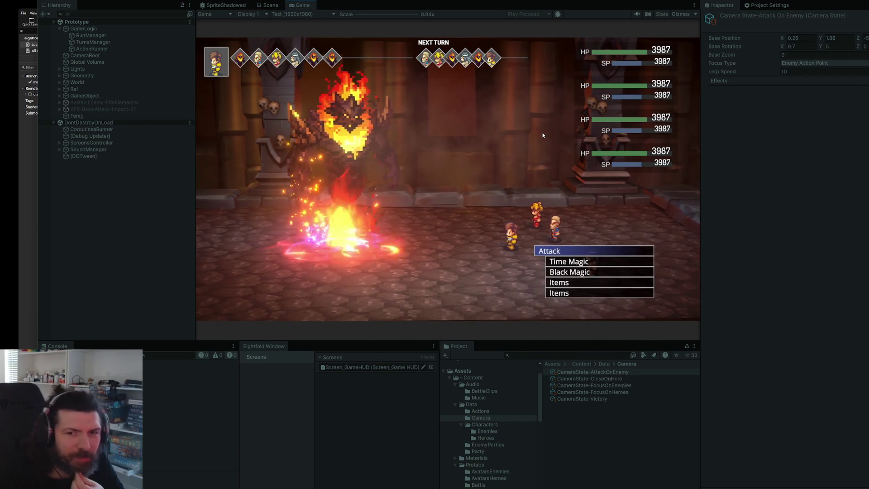
{"action": "key", "text": "Return"}
{"action": "key", "text": "Return"}
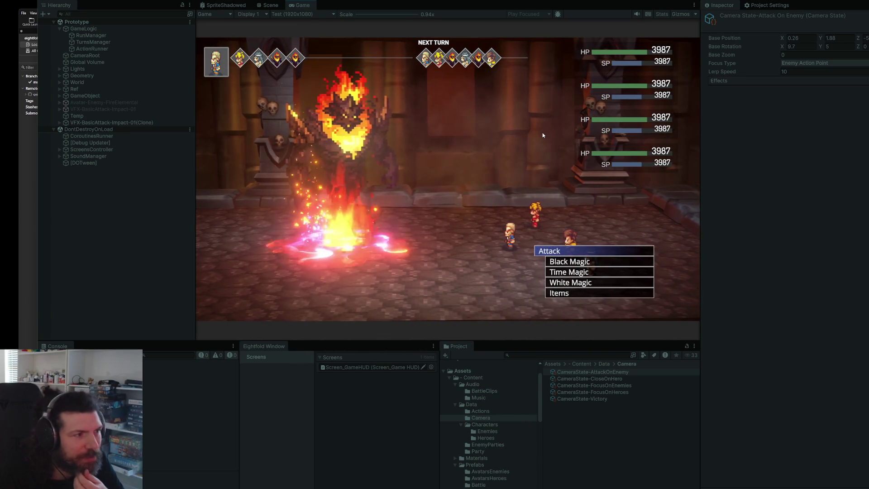
{"action": "key", "text": "Return"}
{"action": "key", "text": "Return"}
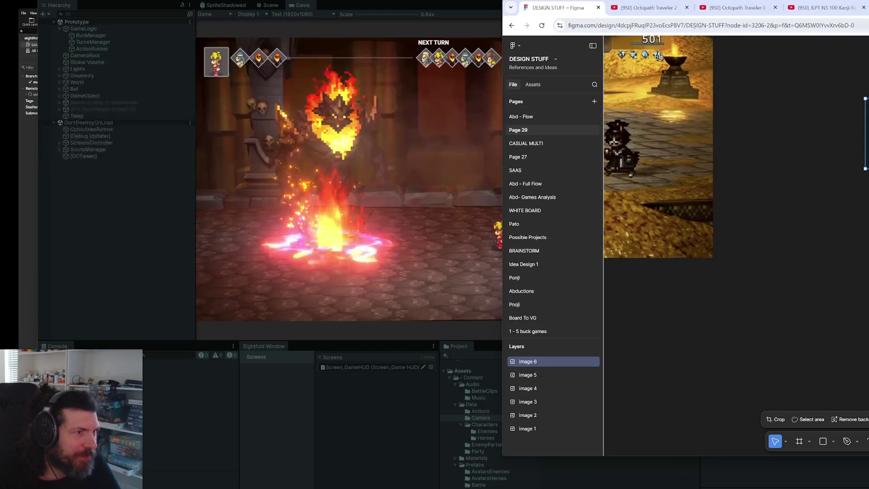
{"action": "left_click", "coordinate": [665, 14]}
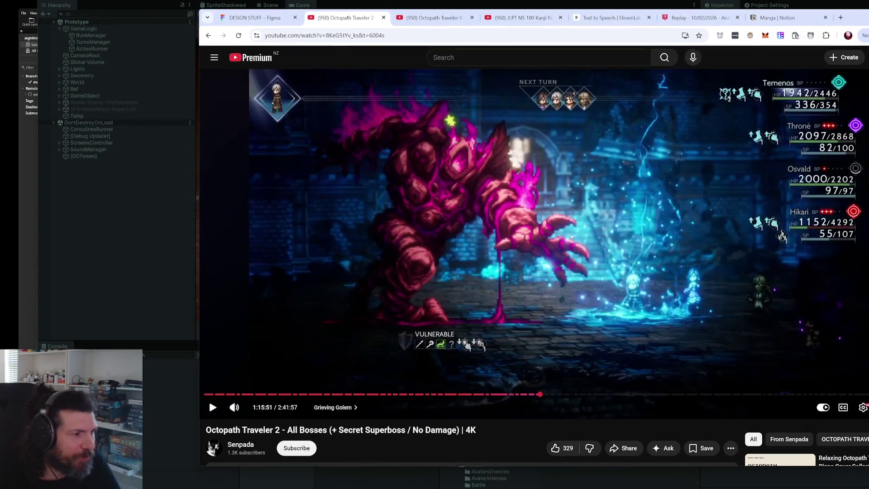
Rewind the Octopath Traveler 2 video 15 seconds and pause on the boss attack moment.
{"action": "left_click", "coordinate": [571, 234]}
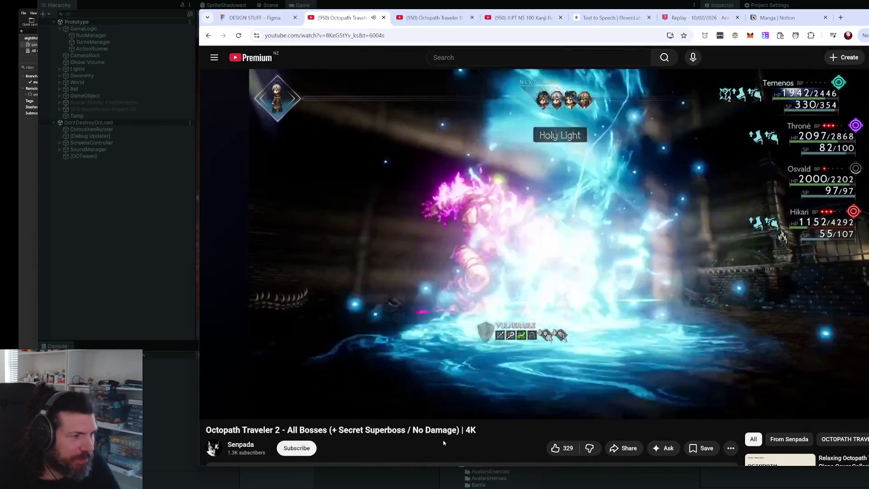
{"action": "key", "text": "Left"}
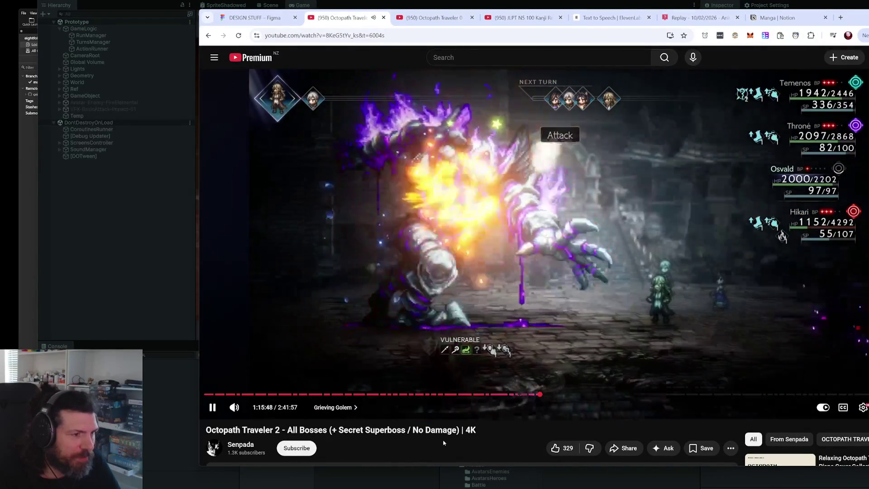
{"action": "key", "text": "Left"}
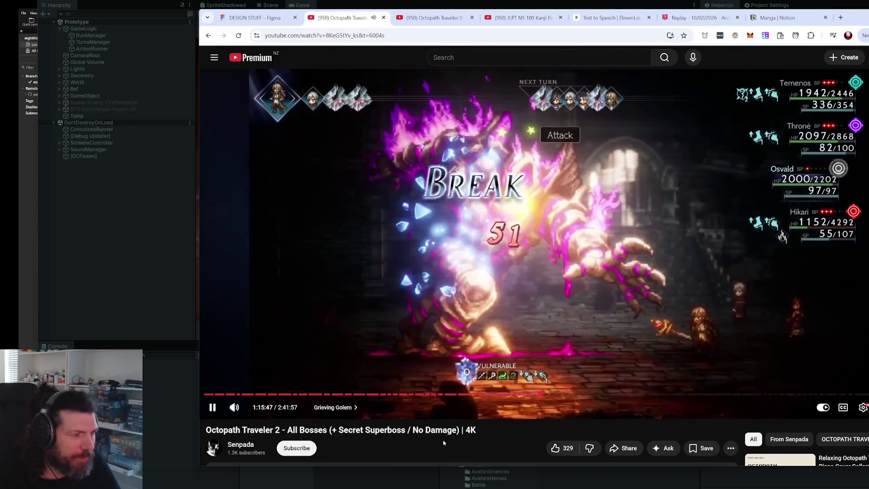
{"action": "key", "text": "Left"}
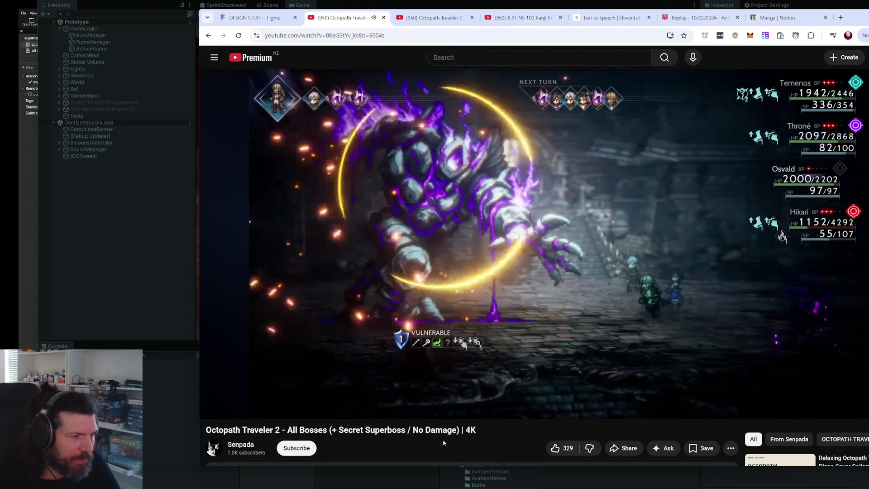
{"action": "key", "text": "space"}
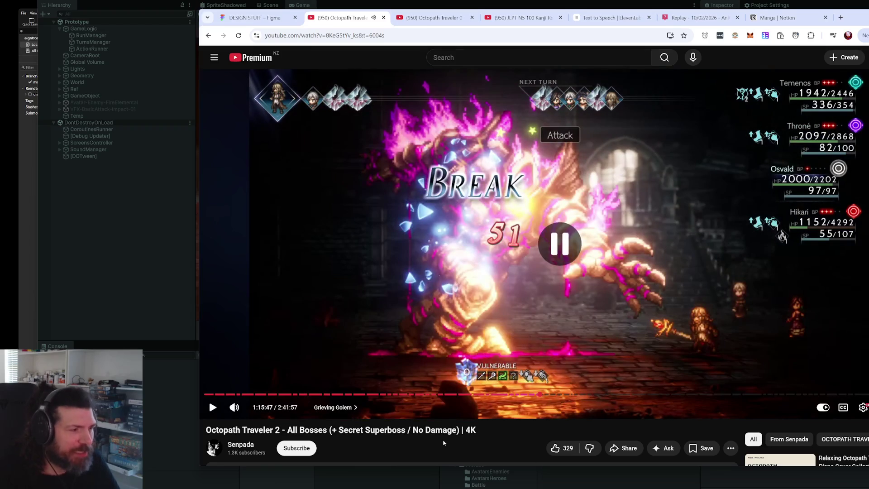
{"action": "key", "text": "alt+Tab"}
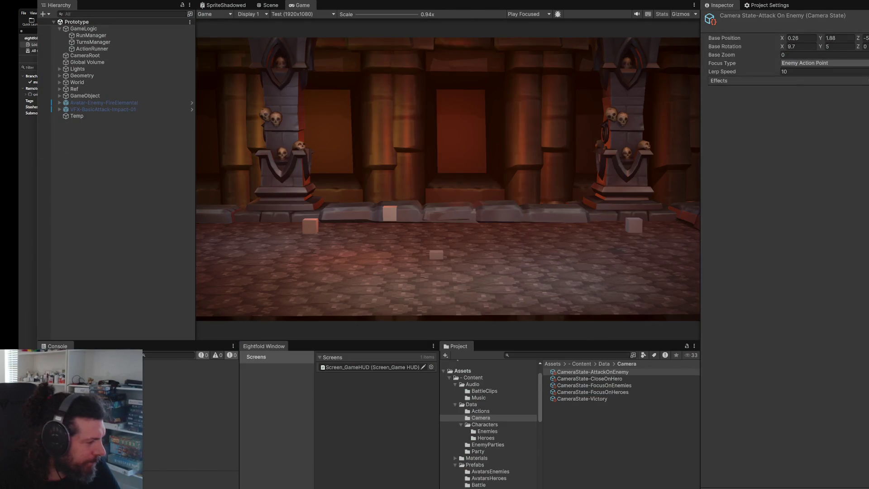
Scroll BattleCamera.cs in Rider up to its field declarations and Start method.
{"action": "key", "text": "alt+Tab"}
{"action": "scroll", "coordinate": [570, 224], "scroll_direction": "up", "scroll_amount": 5}
{"action": "scroll", "coordinate": [570, 224], "scroll_direction": "up", "scroll_amount": 5}
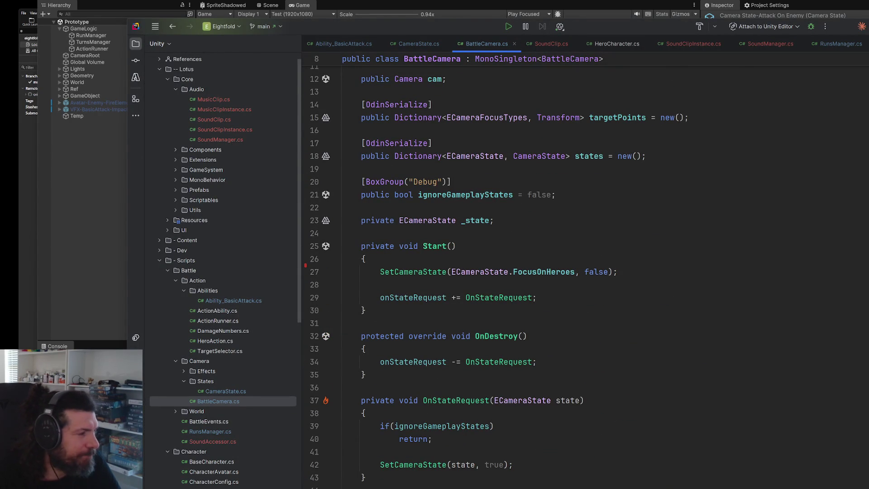
Open Ability_BasicAttack.cs and add a blank line below the AttackOnEnemy camera call.
{"action": "double_click", "coordinate": [242, 300]}
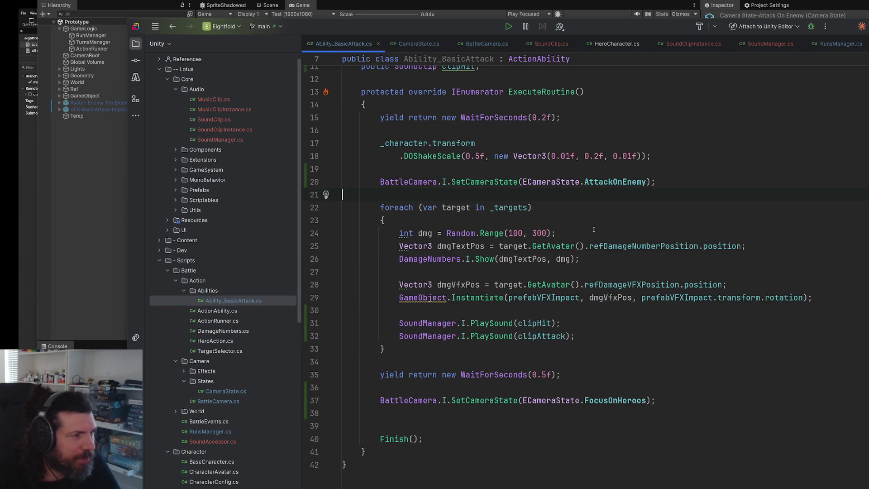
{"action": "scroll", "coordinate": [594, 230], "scroll_direction": "up", "scroll_amount": 2}
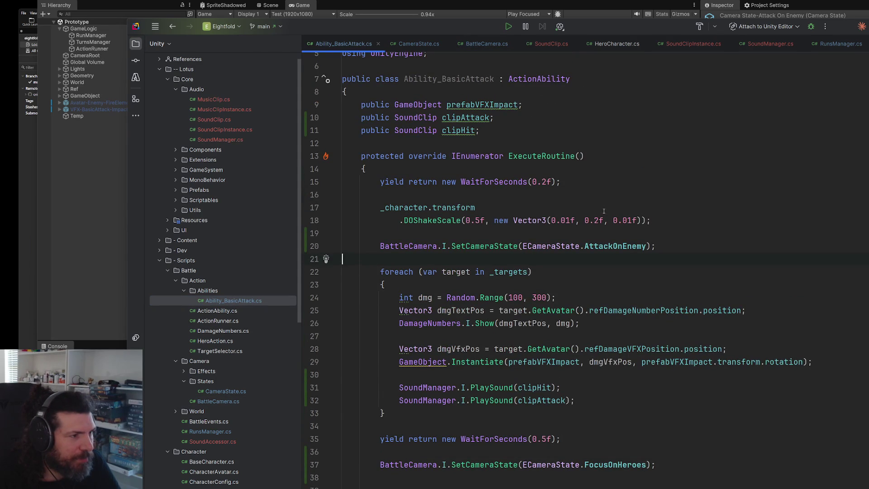
{"action": "scroll", "coordinate": [604, 211], "scroll_direction": "down", "scroll_amount": 2}
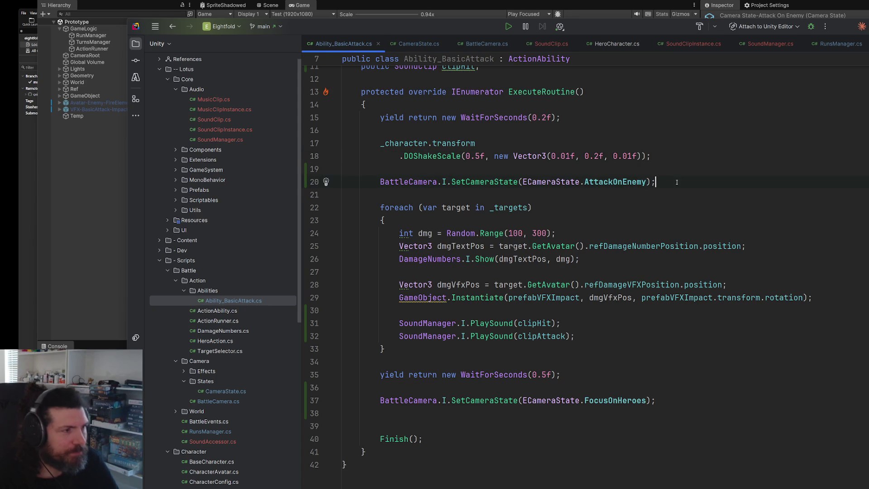
{"action": "key", "text": "Return"}
{"action": "key", "text": "Return"}
{"action": "type", "text": "_"}
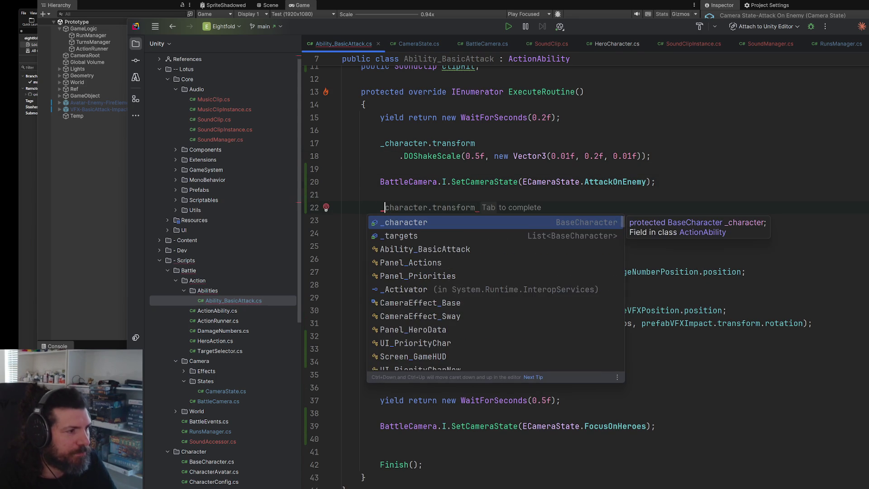
{"action": "key", "text": "Escape"}
Copy the WaitForSeconds(0.2f) statement onto the new line and change it to 0.5f.
{"action": "left_click_drag", "start_coordinate": [569, 116], "coordinate": [383, 119]}
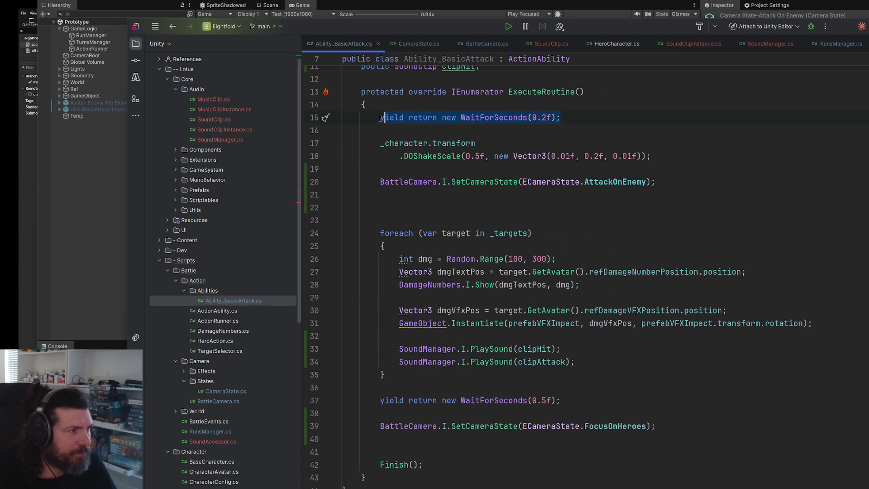
{"action": "key", "text": "ctrl+c"}
{"action": "left_click", "coordinate": [402, 211]}
{"action": "key", "text": "ctrl+v"}
{"action": "left_click", "coordinate": [545, 208]}
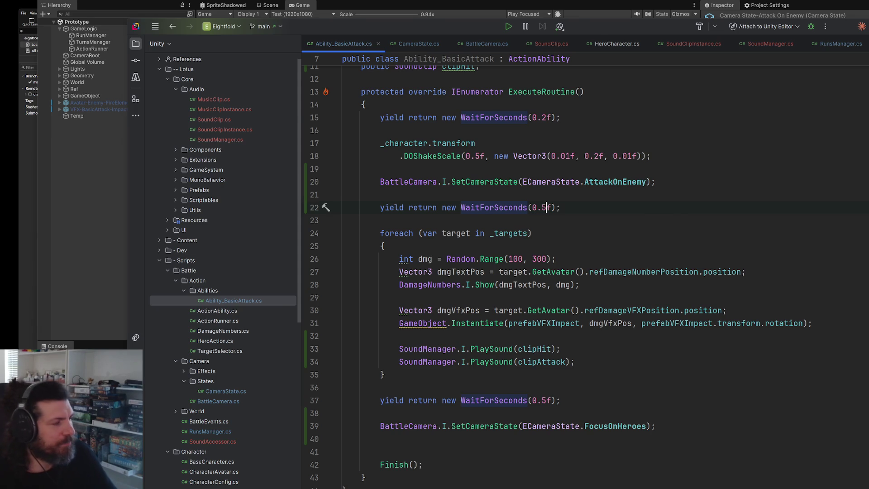
{"action": "key", "text": "alt+Tab"}
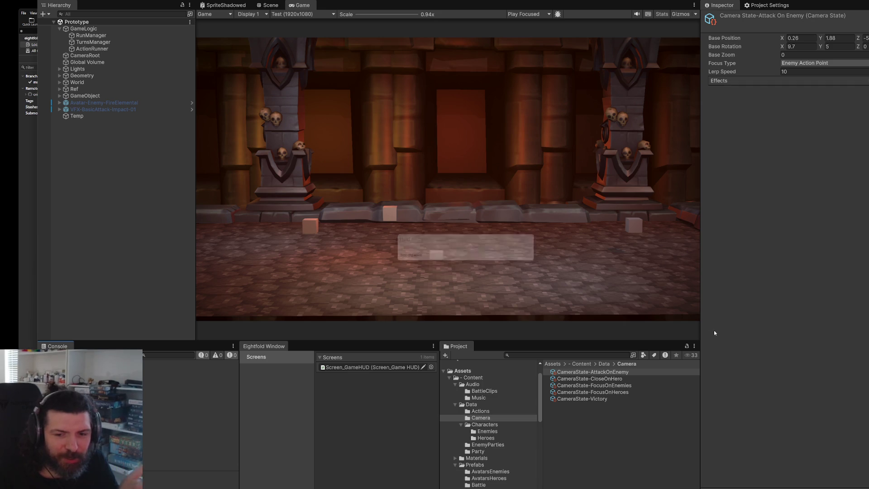
Set Attack On Enemy's Lerp Speed to 5 and enter Play mode.
{"action": "left_click", "coordinate": [809, 72]}
{"action": "type", "text": "5"}
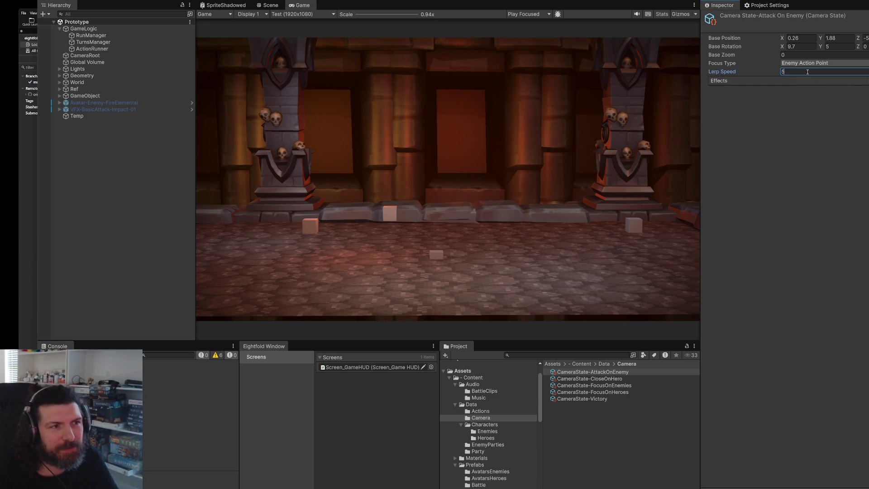
{"action": "key", "text": "ctrl+p"}
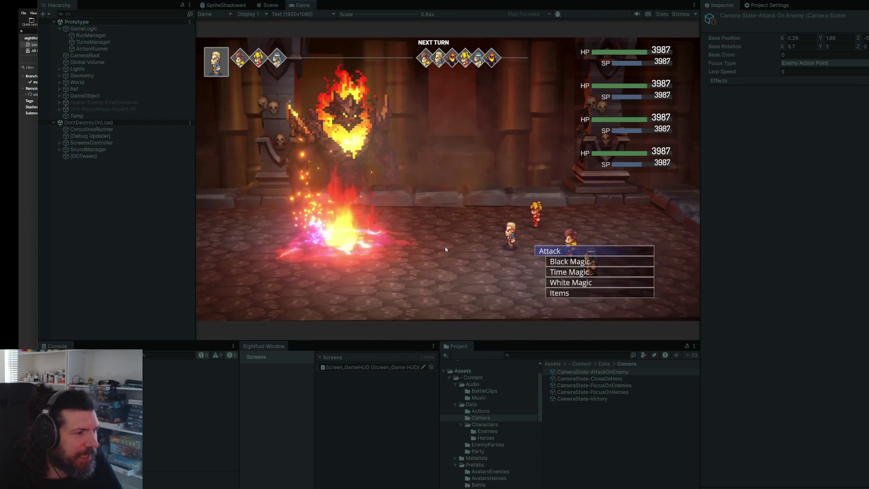
Have each hero in turn attack the fire elemental to watch the new attack camera.
{"action": "key", "text": "Return"}
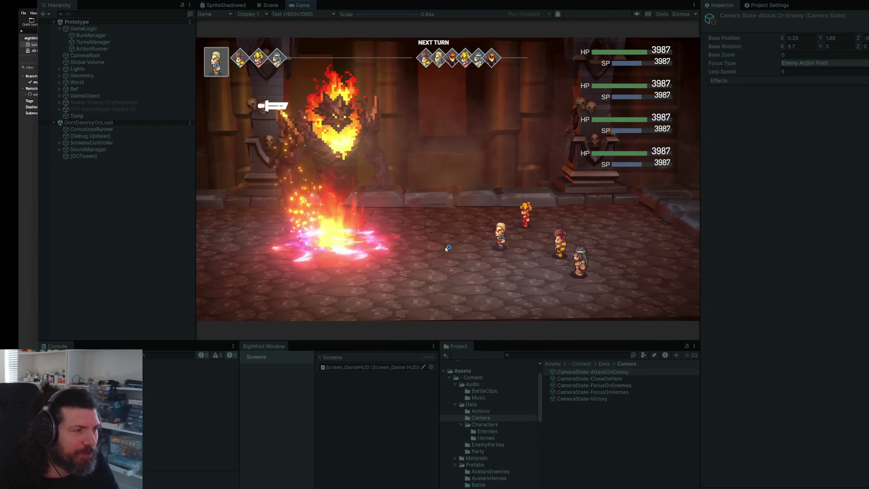
{"action": "key", "text": "Return"}
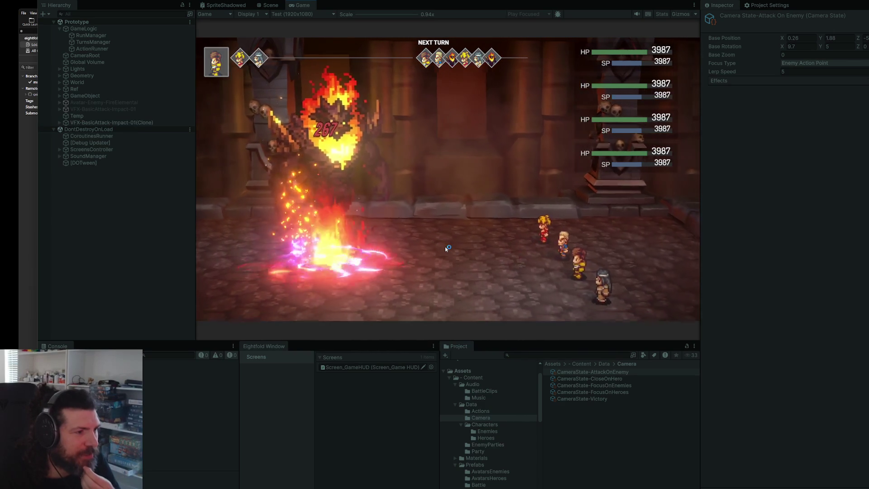
{"action": "key", "text": "Return"}
{"action": "key", "text": "Return"}
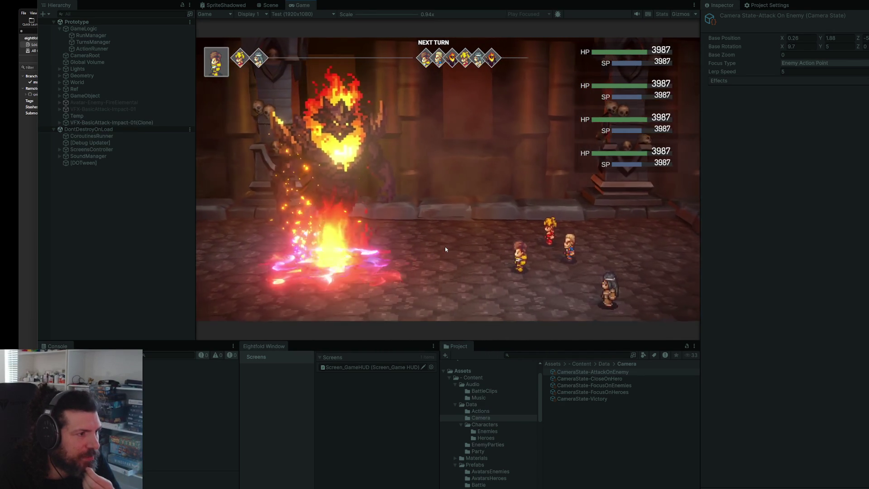
{"action": "key", "text": "Return"}
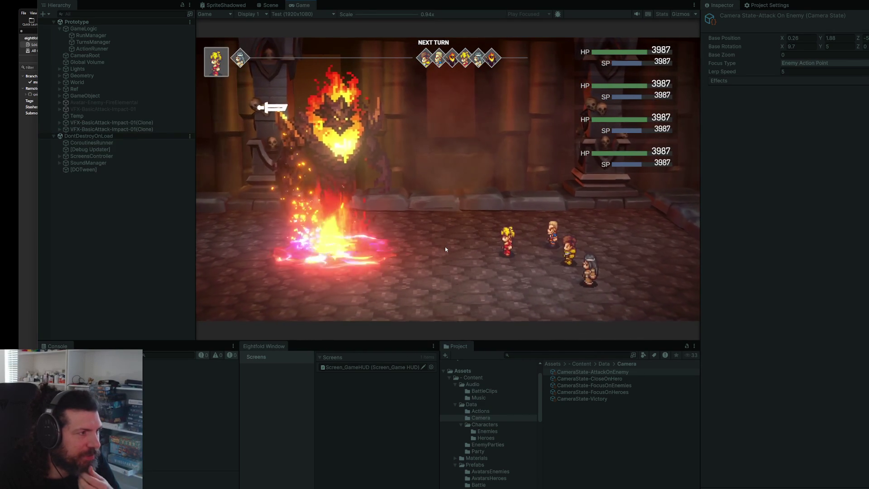
{"action": "key", "text": "Return"}
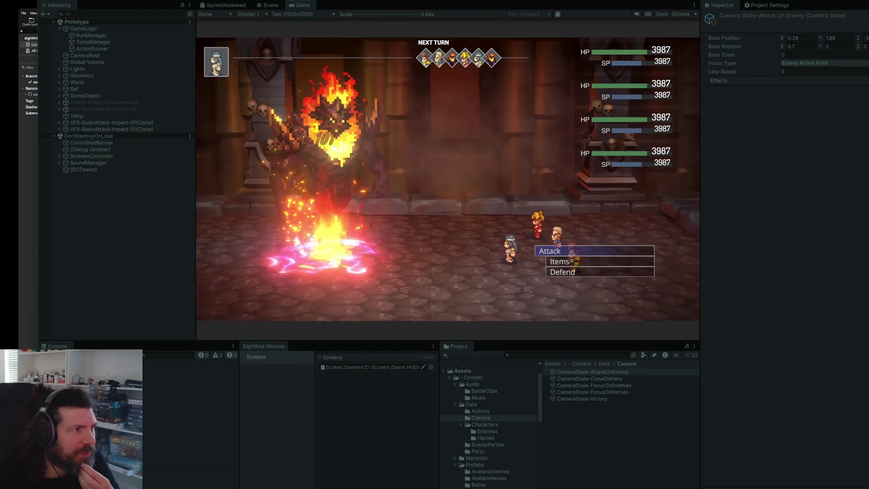
{"action": "key", "text": "Return"}
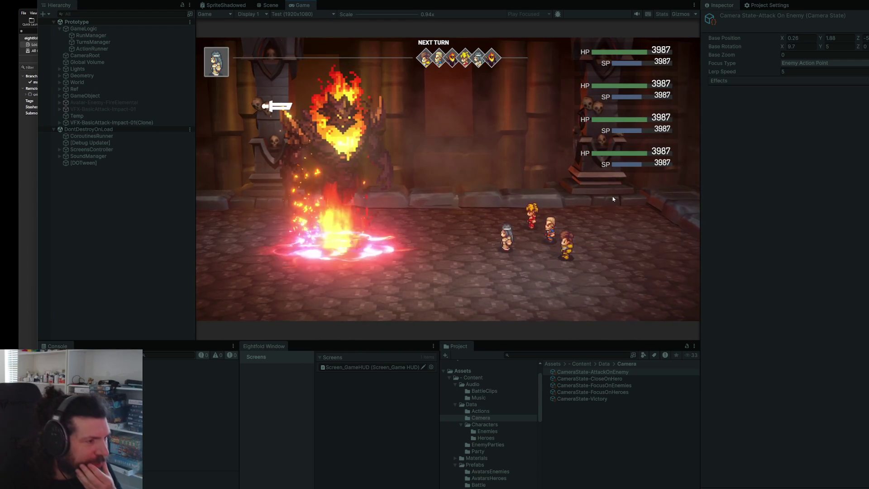
{"action": "key", "text": "Return"}
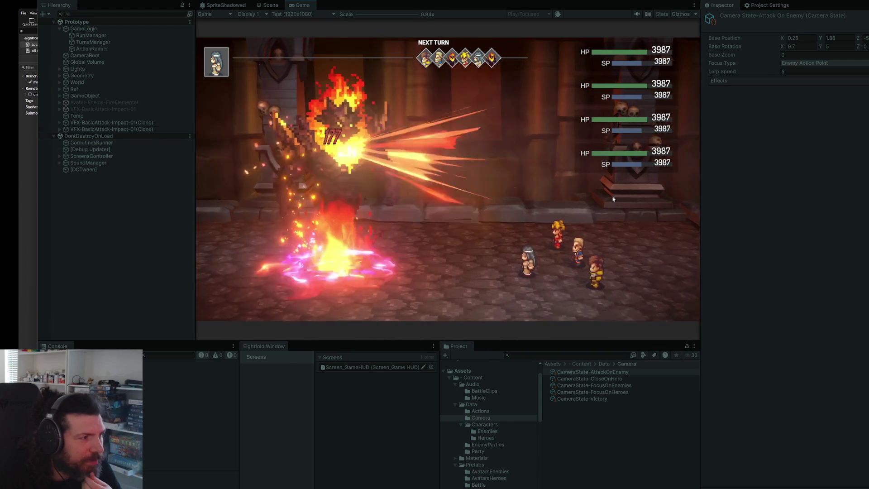
{"action": "key", "text": "Return"}
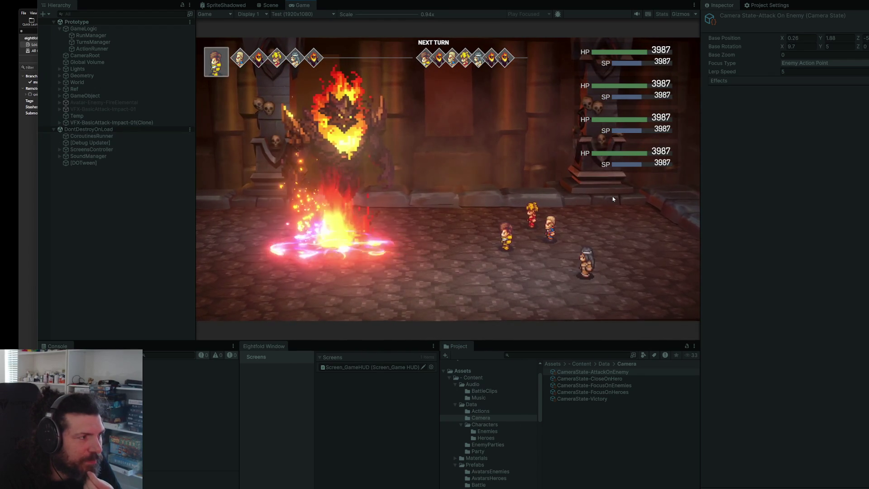
{"action": "key", "text": "Return"}
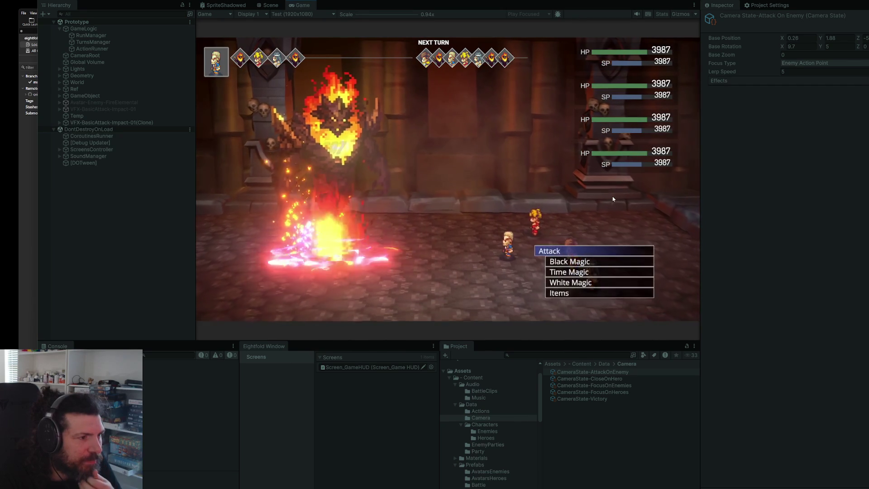
{"action": "key", "text": "Return"}
{"action": "key", "text": "Return"}
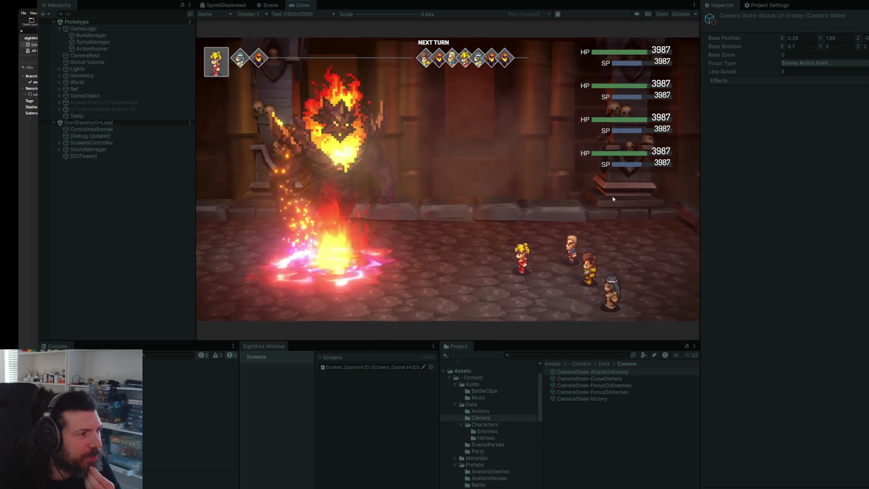
{"action": "key", "text": "Return"}
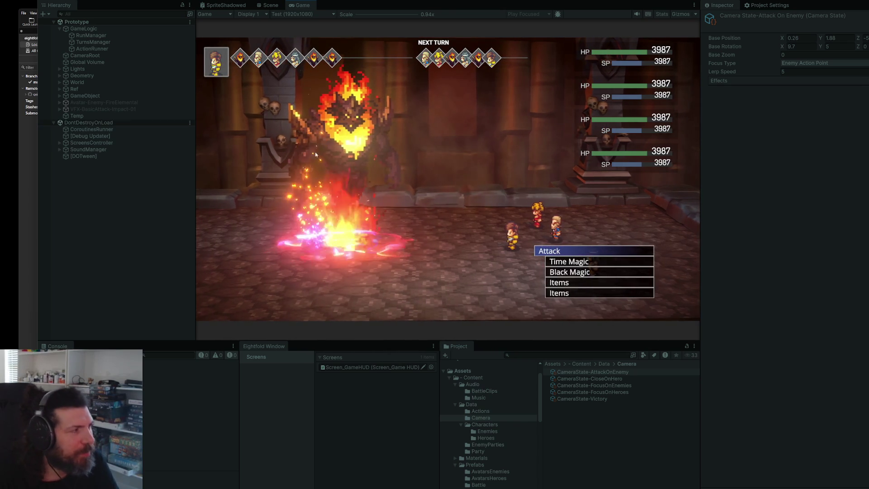
Switch CameraRoot's Battle Camera debug state to Focus On Enemies and apply it in-game.
{"action": "left_click", "coordinate": [91, 55]}
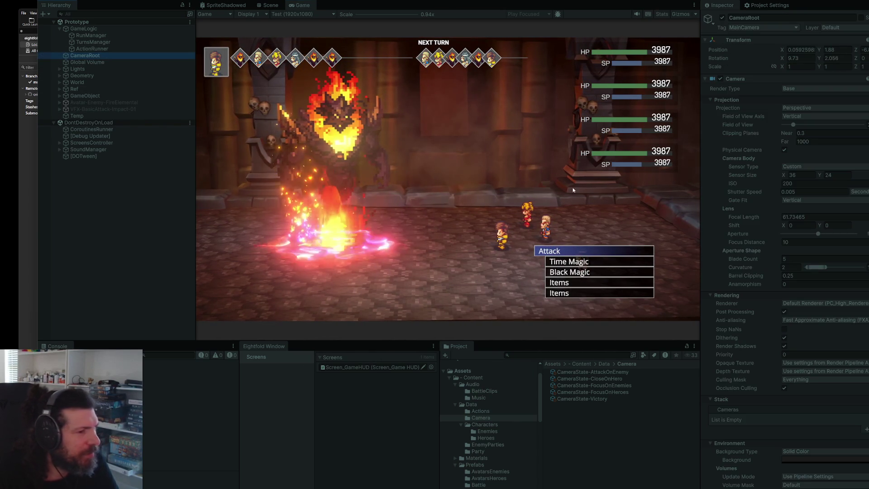
{"action": "scroll", "coordinate": [800, 375], "scroll_direction": "down", "scroll_amount": 10}
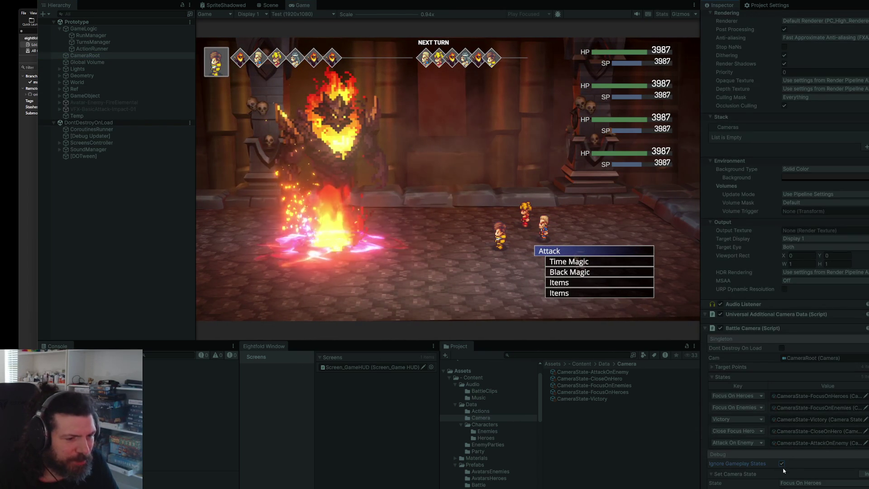
{"action": "left_click", "coordinate": [835, 485]}
{"action": "key", "text": "Down"}
{"action": "key", "text": "Return"}
{"action": "left_click", "coordinate": [867, 474]}
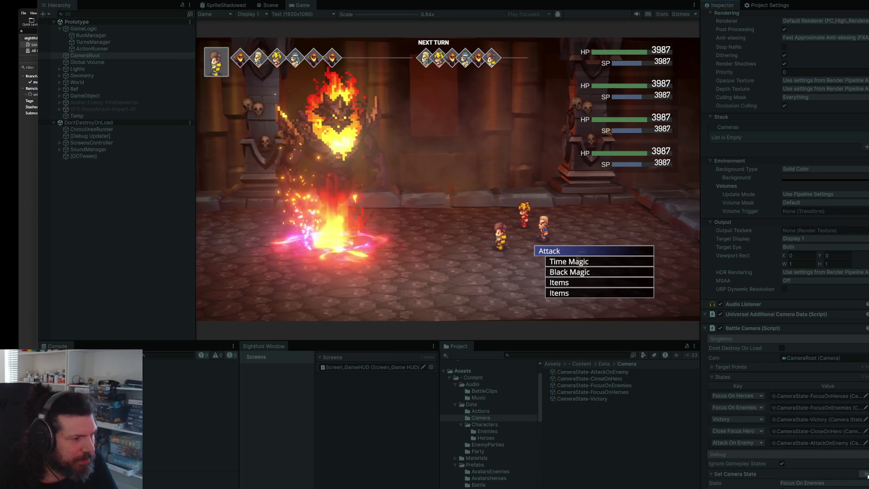
Shift Focus On Enemies' Base Position X to -0.49 and stop play mode.
{"action": "left_click", "coordinate": [626, 384]}
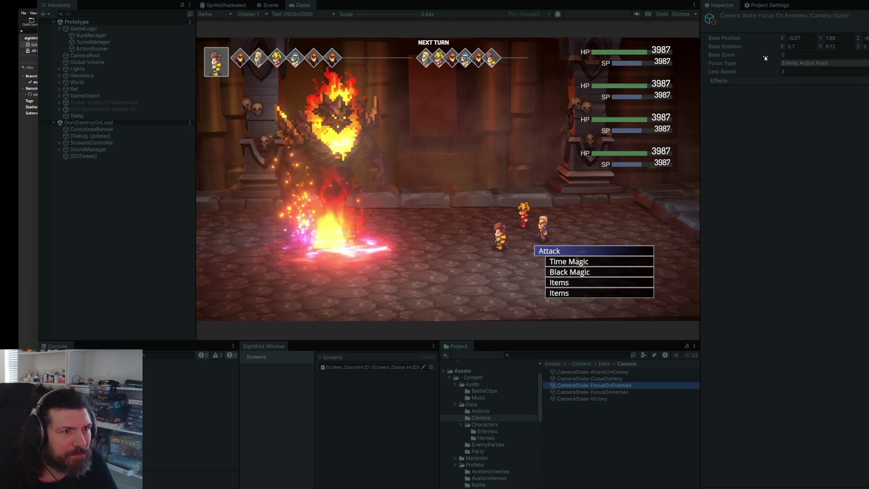
{"action": "left_click_drag", "start_coordinate": [808, 40], "coordinate": [778, 42]}
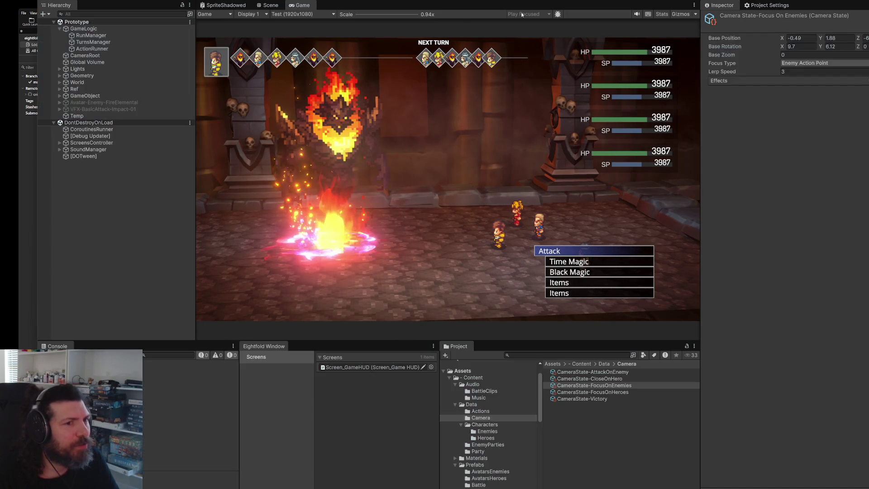
{"action": "key", "text": "ctrl+p"}
{"action": "key", "text": "alt+Tab"}
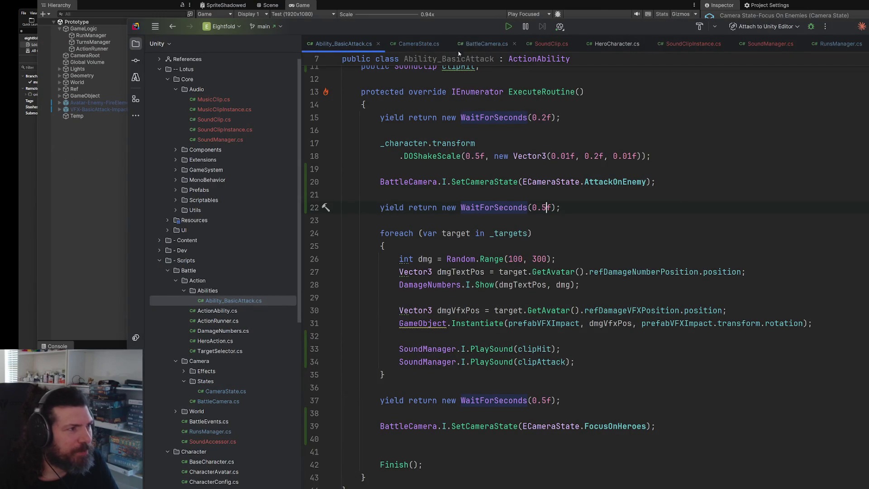
Search the project for 'her' and open HeroCharacter.cs, showing PlayRoutine and OnActionFinished.
{"action": "left_click", "coordinate": [606, 118]}
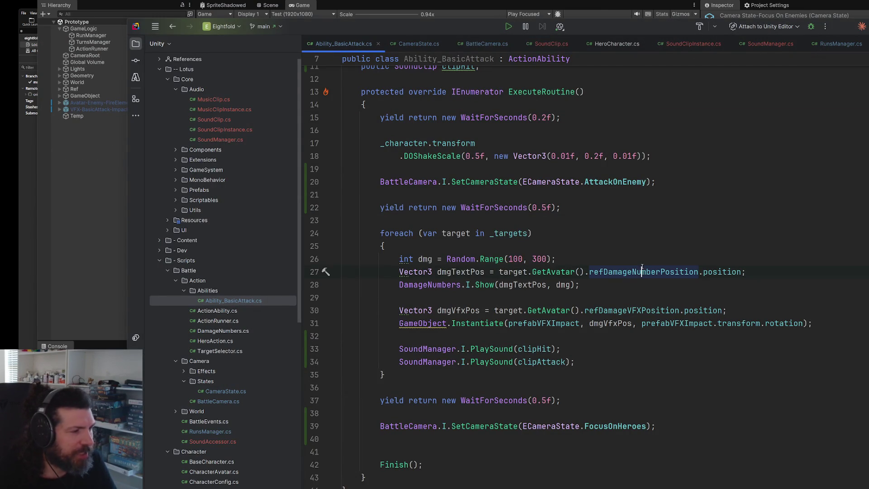
{"action": "key", "text": "ctrl+t"}
{"action": "type", "text": "her"}
{"action": "key", "text": "Return"}
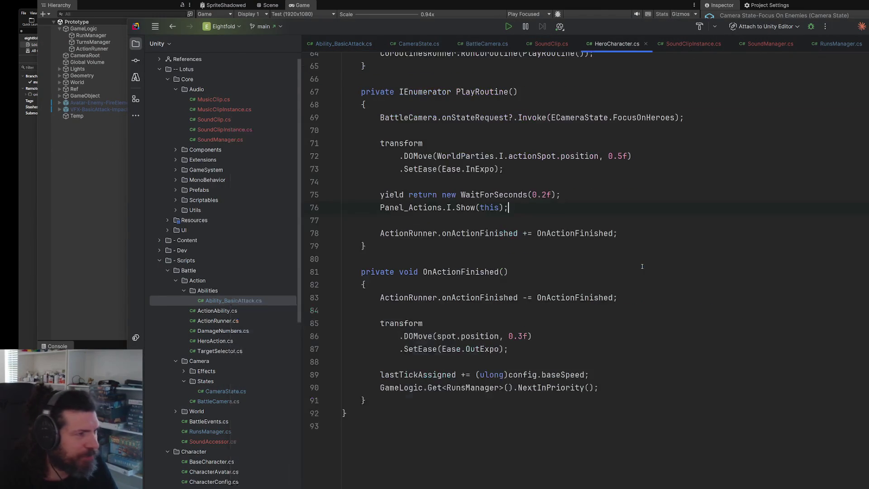